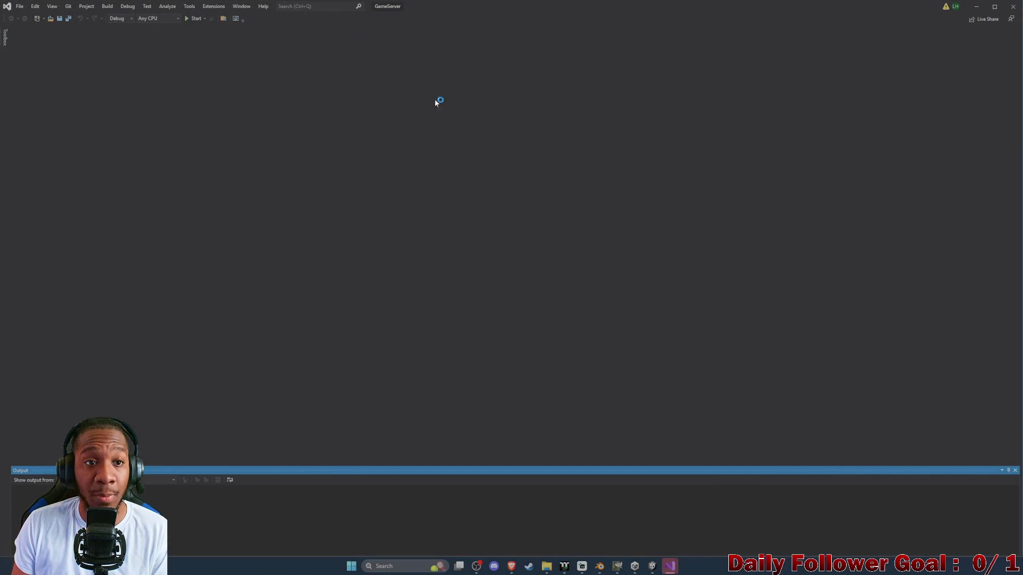
Step: Start debugging the GameServer project in Visual Studio, then minimize the IDE
{"action": "left_click", "coordinate": [195, 19]}
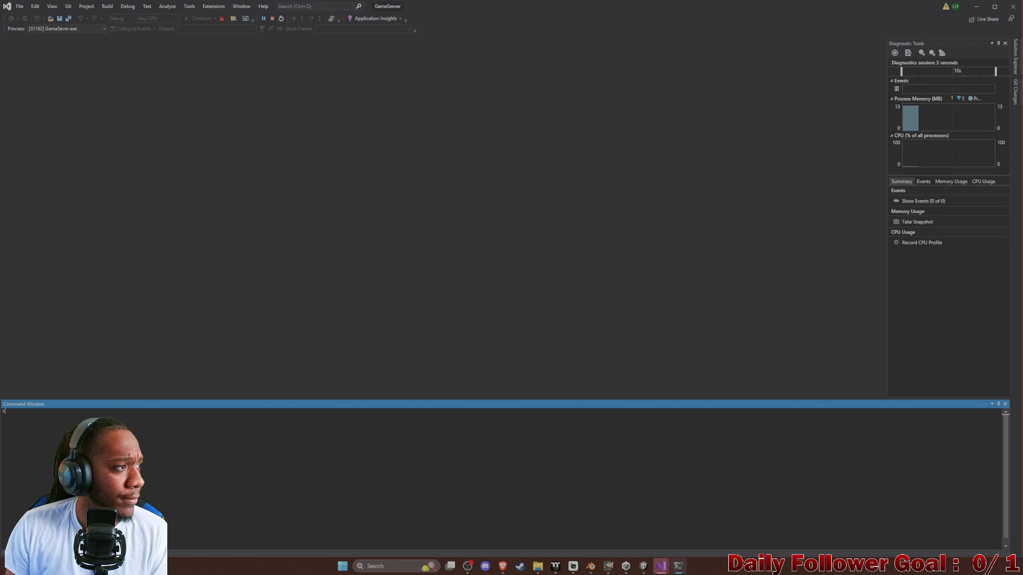
{"action": "left_click", "coordinate": [978, 7]}
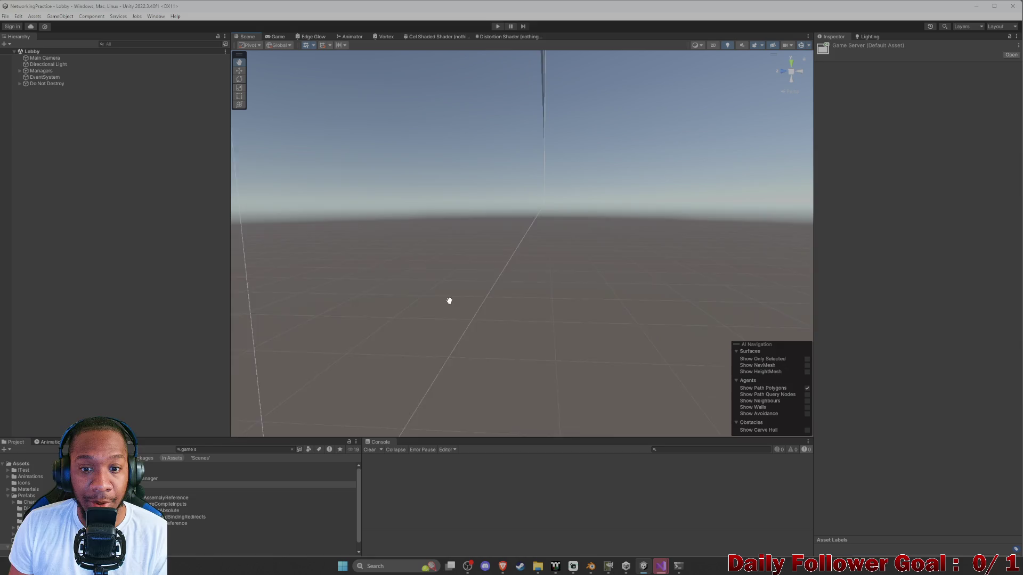
Step: Un-maximize the Unity window, move it up, and narrow it to the left side
{"action": "mouse_move", "coordinate": [467, 183]}
{"action": "right_mouse_down"}
{"action": "mouse_move", "coordinate": [386, 167]}
{"action": "mouse_move", "coordinate": [417, 16]}
{"action": "right_mouse_up"}
{"action": "mouse_move", "coordinate": [408, 10]}
{"action": "left_mouse_down"}
{"action": "mouse_move", "coordinate": [369, 45]}
{"action": "mouse_move", "coordinate": [456, 22]}
{"action": "left_mouse_up"}
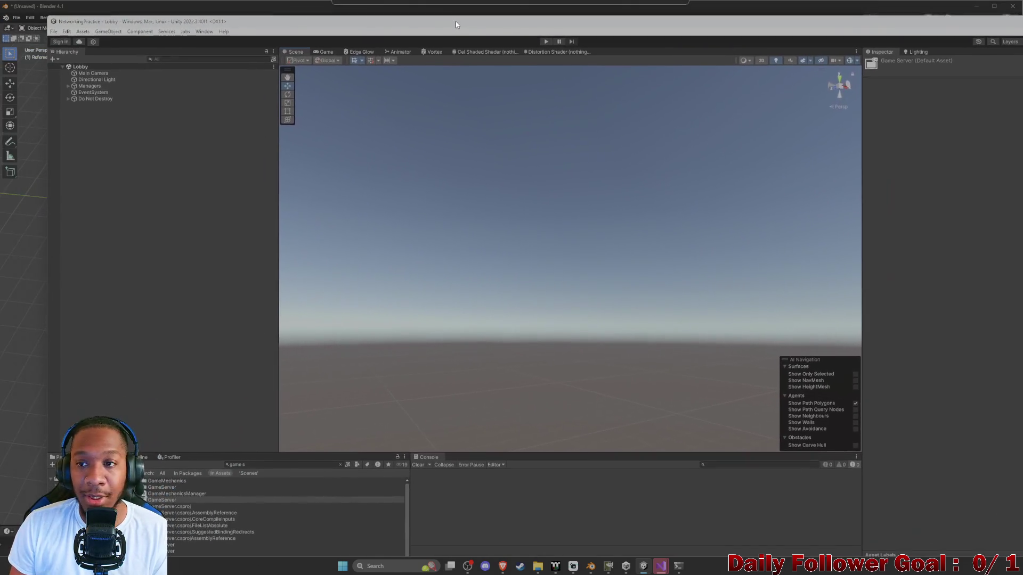
{"action": "left_click", "coordinate": [979, 7]}
{"action": "mouse_move", "coordinate": [860, 24]}
{"action": "left_mouse_down"}
{"action": "mouse_move", "coordinate": [683, 27]}
{"action": "mouse_move", "coordinate": [692, 68]}
{"action": "mouse_move", "coordinate": [776, 81]}
{"action": "mouse_move", "coordinate": [603, 69]}
{"action": "left_mouse_up"}
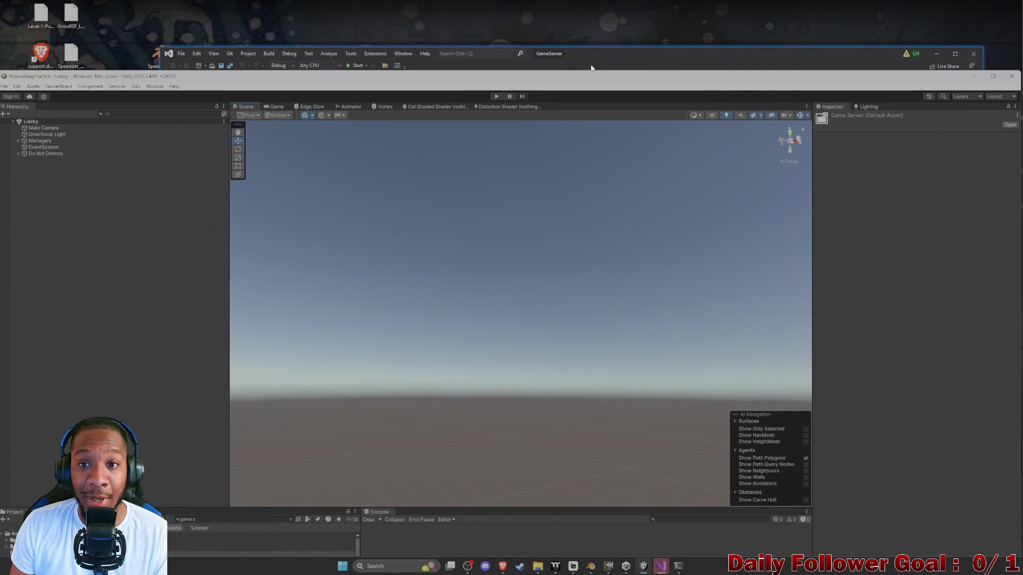
{"action": "mouse_move", "coordinate": [667, 78]}
{"action": "left_mouse_down"}
{"action": "mouse_move", "coordinate": [686, 43]}
{"action": "mouse_move", "coordinate": [675, 25]}
{"action": "mouse_move", "coordinate": [593, 18]}
{"action": "left_mouse_up"}
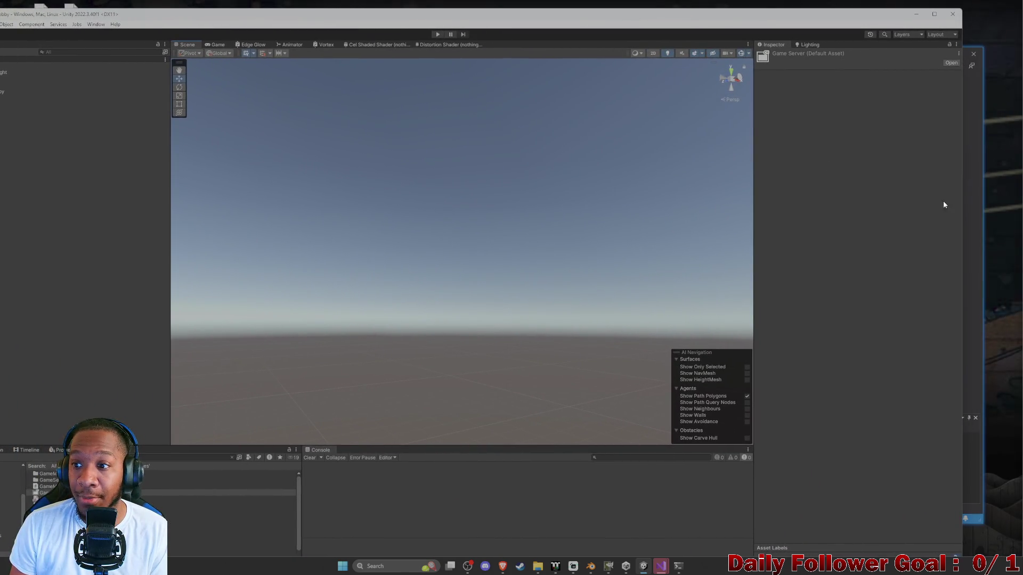
{"action": "left_click_drag", "start_coordinate": [960, 197], "coordinate": [644, 197]}
Step: Move Visual Studio to the top-left, then reposition Unity near the top and widen it slightly
{"action": "left_click", "coordinate": [901, 63]}
{"action": "mouse_move", "coordinate": [637, 31]}
{"action": "left_mouse_down"}
{"action": "mouse_move", "coordinate": [558, 39]}
{"action": "mouse_move", "coordinate": [631, 2]}
{"action": "mouse_move", "coordinate": [660, 23]}
{"action": "left_mouse_up"}
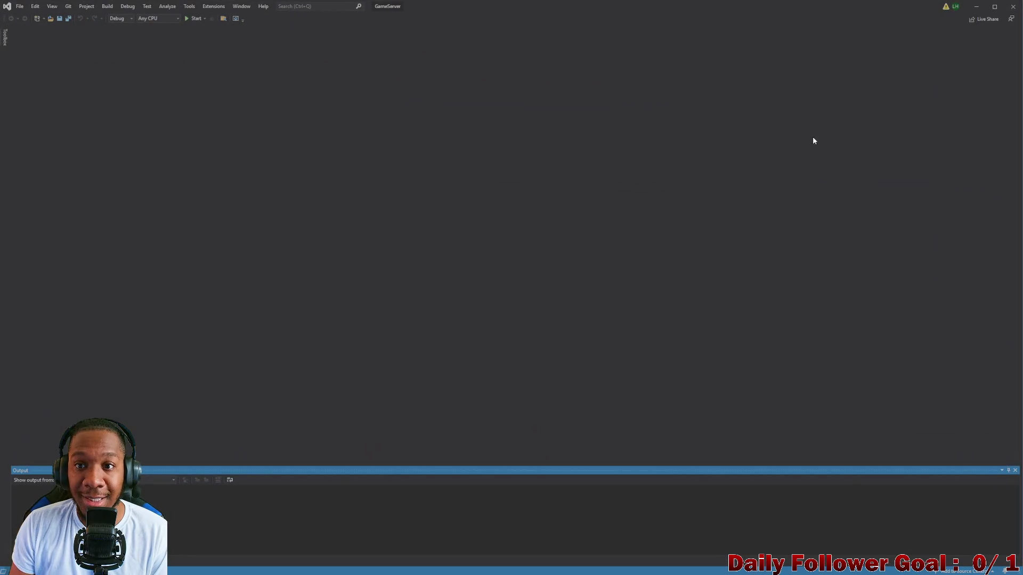
{"action": "left_click", "coordinate": [644, 566]}
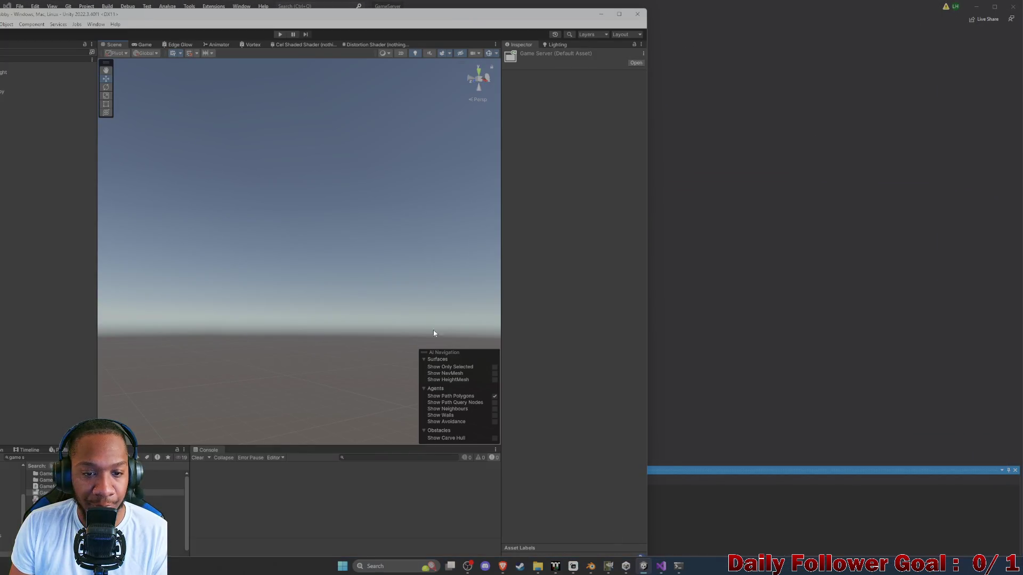
{"action": "mouse_move", "coordinate": [388, 16]}
{"action": "left_mouse_down"}
{"action": "mouse_move", "coordinate": [474, 13]}
{"action": "mouse_move", "coordinate": [442, 5]}
{"action": "mouse_move", "coordinate": [470, 53]}
{"action": "mouse_move", "coordinate": [329, 57]}
{"action": "mouse_move", "coordinate": [259, 11]}
{"action": "left_mouse_up"}
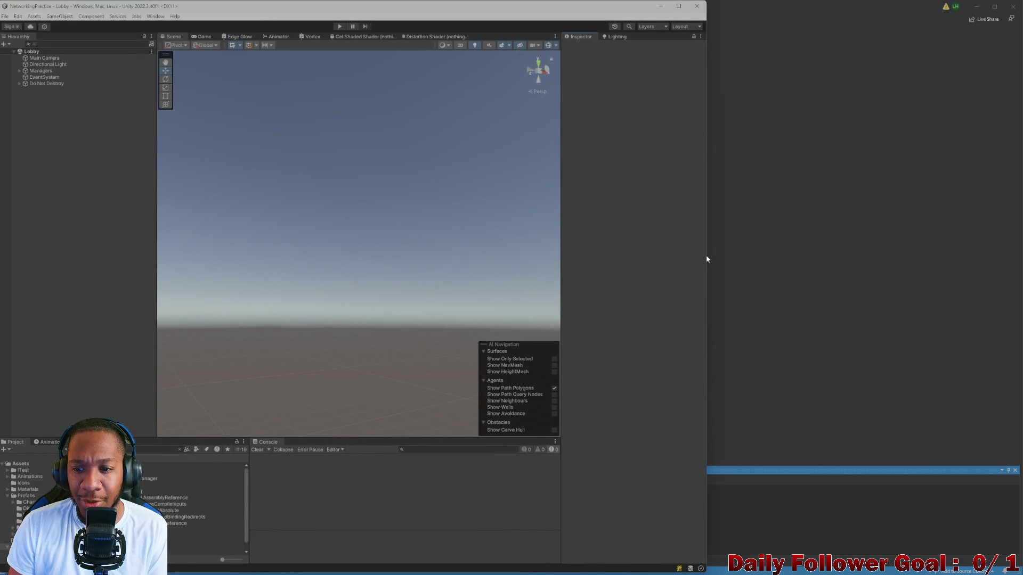
{"action": "left_click_drag", "start_coordinate": [706, 259], "coordinate": [728, 257]}
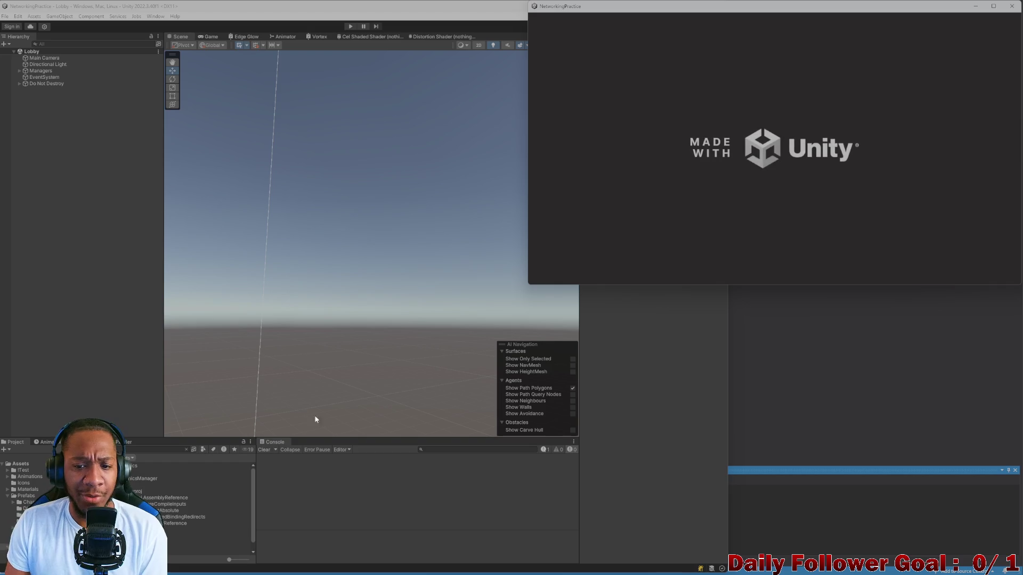
Step: Arrange the Unity editor and NetworkingPractice build windows side by side with the Username/Connect canvas visible
{"action": "left_click", "coordinate": [684, 388]}
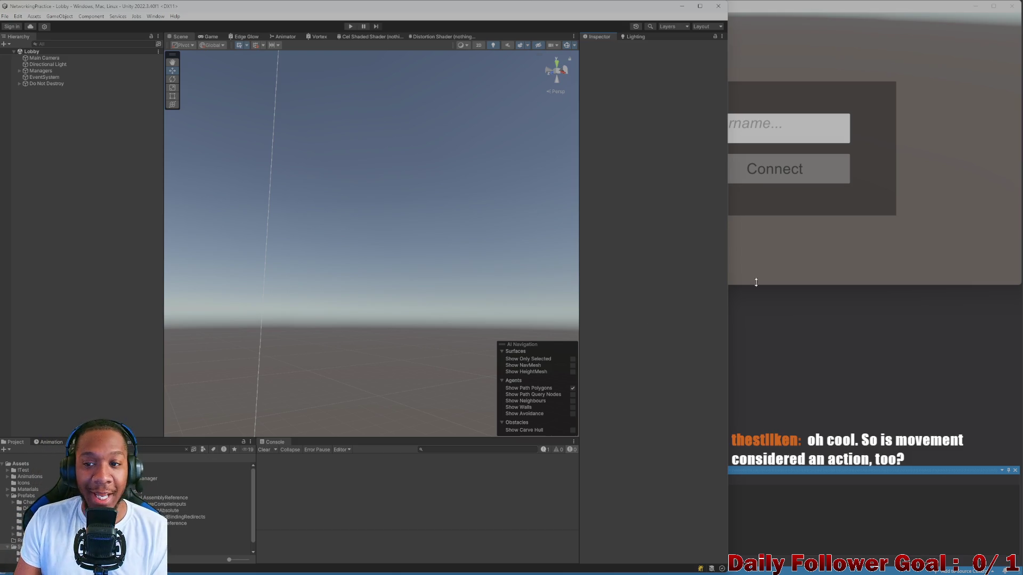
{"action": "mouse_move", "coordinate": [399, 356]}
{"action": "right_mouse_down"}
{"action": "mouse_move", "coordinate": [466, 246]}
{"action": "mouse_move", "coordinate": [397, 299]}
{"action": "mouse_move", "coordinate": [470, 297]}
{"action": "mouse_move", "coordinate": [498, 278]}
{"action": "mouse_move", "coordinate": [304, 297]}
{"action": "mouse_move", "coordinate": [389, 281]}
{"action": "mouse_move", "coordinate": [738, 257]}
{"action": "right_mouse_up"}
{"action": "left_click", "coordinate": [738, 257]}
{"action": "left_click", "coordinate": [714, 318]}
{"action": "left_click", "coordinate": [735, 269]}
{"action": "left_click", "coordinate": [696, 346]}
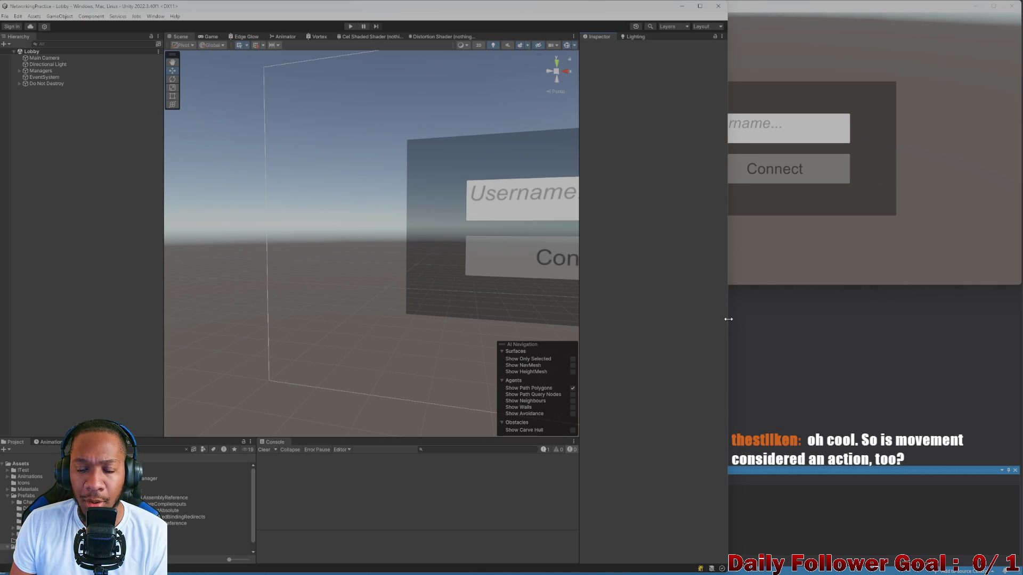
{"action": "mouse_move", "coordinate": [728, 318]}
{"action": "left_mouse_down"}
{"action": "mouse_move", "coordinate": [579, 289]}
{"action": "mouse_move", "coordinate": [690, 293]}
{"action": "left_mouse_up"}
{"action": "left_click", "coordinate": [725, 278]}
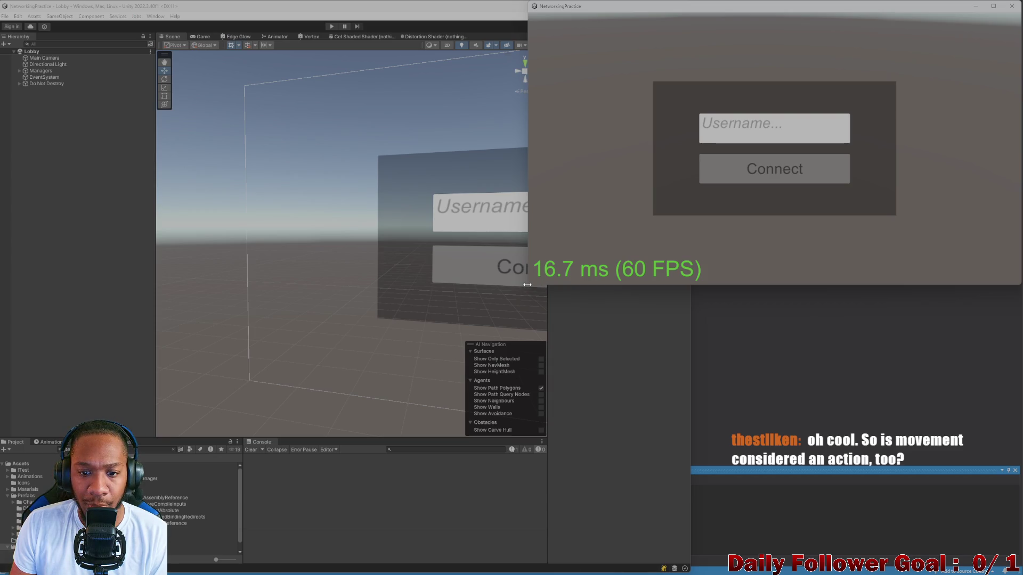
{"action": "mouse_move", "coordinate": [529, 286]}
{"action": "left_mouse_down"}
{"action": "mouse_move", "coordinate": [576, 274]}
{"action": "mouse_move", "coordinate": [583, 289]}
{"action": "left_mouse_up"}
{"action": "left_click", "coordinate": [368, 22]}
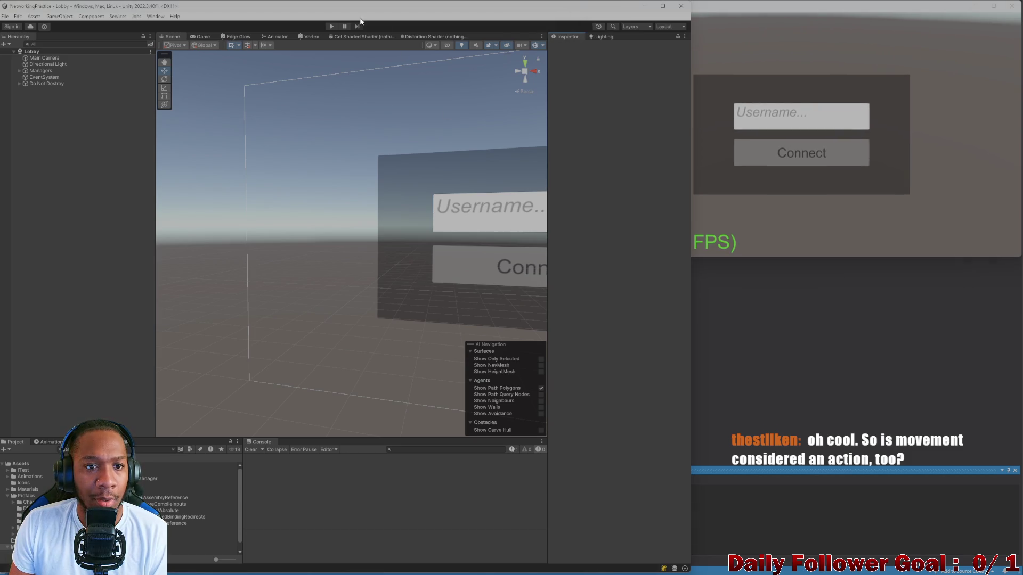
Step: Enter Play mode and connect the editor as 'asdf' and the build as 'zxcv' to the lobby
{"action": "left_click", "coordinate": [332, 27]}
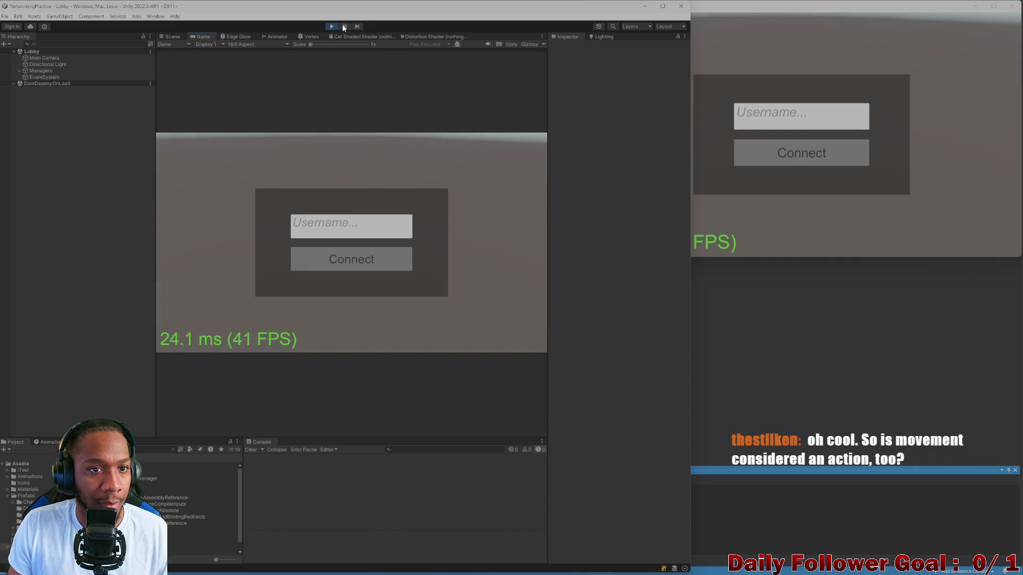
{"action": "type", "text": "asdf"}
{"action": "left_click", "coordinate": [352, 260]}
{"action": "left_click", "coordinate": [782, 128]}
{"action": "type", "text": "zxcv"}
{"action": "left_click", "coordinate": [787, 155]}
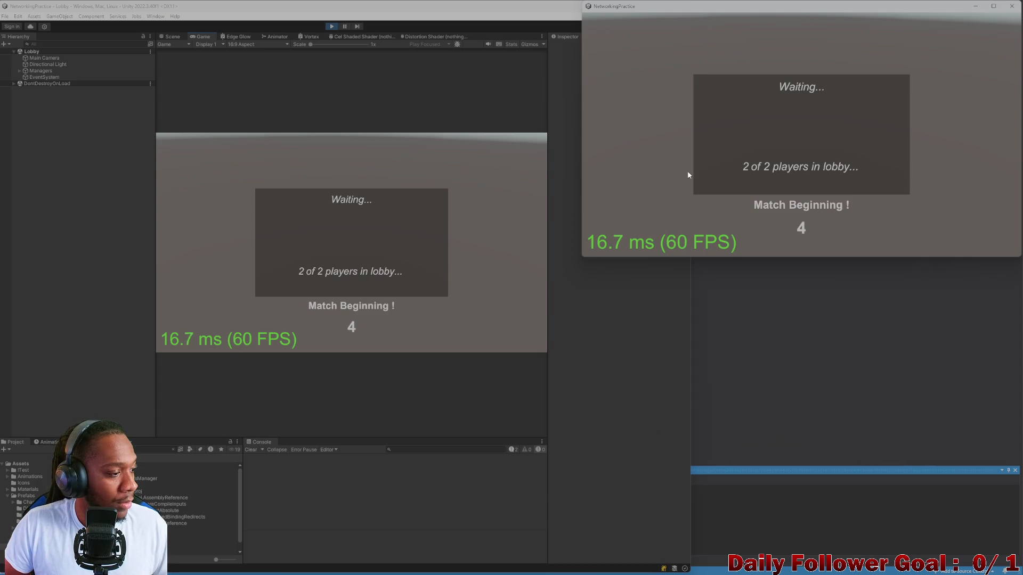
{"action": "left_click_drag", "start_coordinate": [582, 259], "coordinate": [552, 272]}
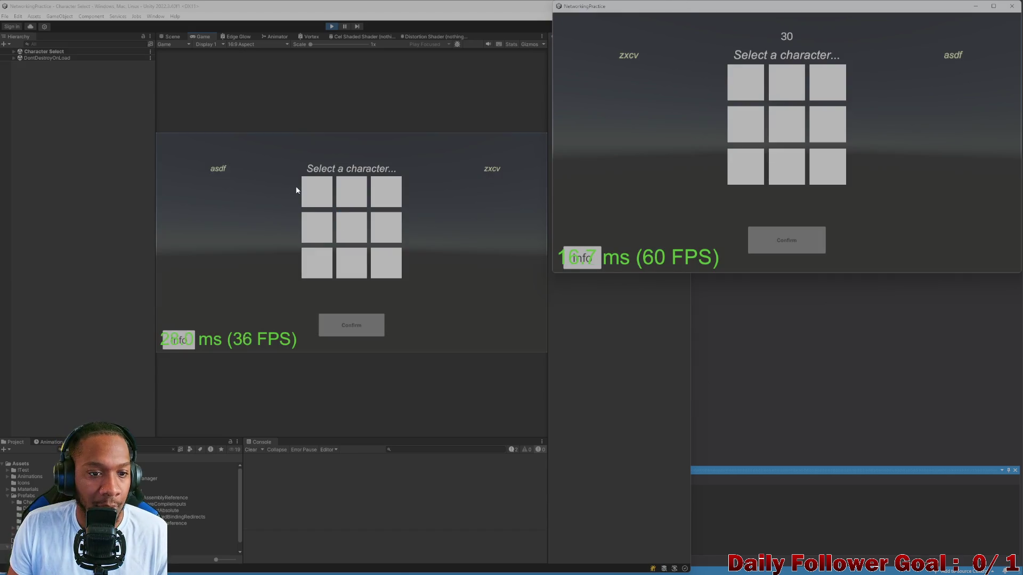
Step: Select and confirm The Brawn in the Game view, then The Speedster in the build window
{"action": "left_click", "coordinate": [317, 192]}
{"action": "left_click", "coordinate": [352, 203]}
{"action": "left_click", "coordinate": [351, 336]}
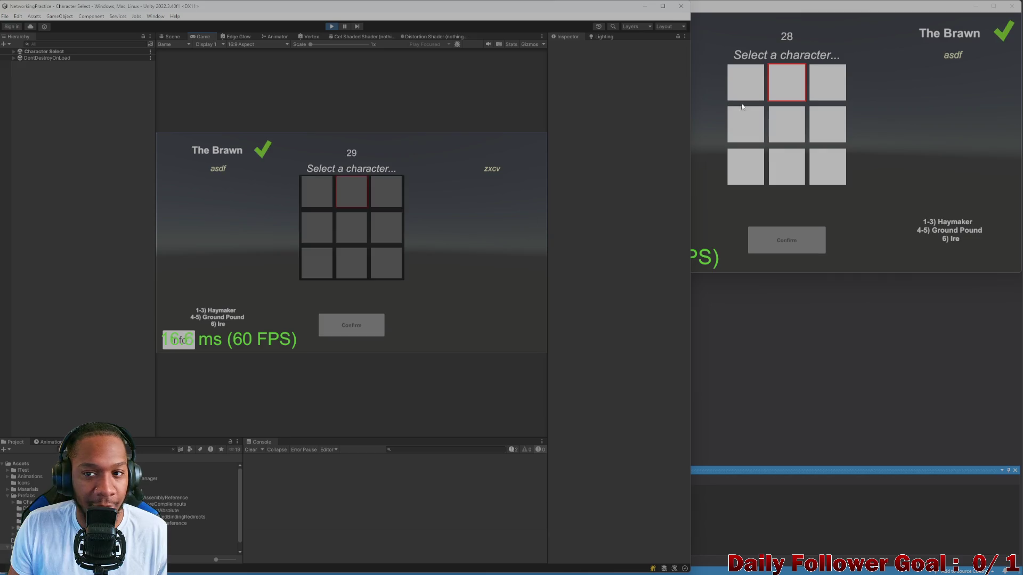
{"action": "left_click", "coordinate": [736, 82]}
{"action": "left_click", "coordinate": [785, 240]}
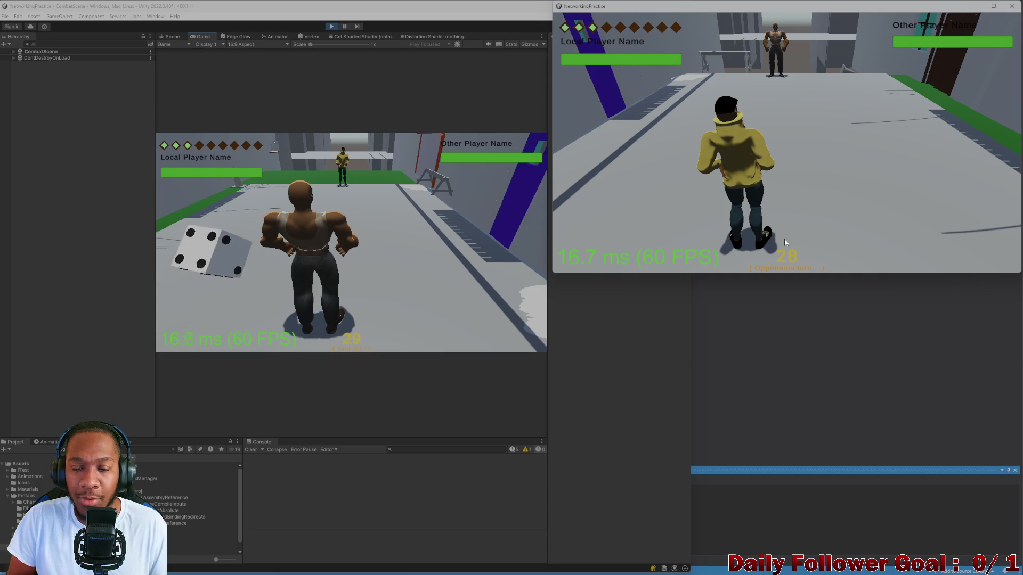
Step: In the Scene view, select Plane.001 and frame it to inspect the level
{"action": "left_click", "coordinate": [172, 36]}
{"action": "mouse_move", "coordinate": [372, 176]}
{"action": "middle_mouse_down"}
{"action": "mouse_move", "coordinate": [324, 272]}
{"action": "mouse_move", "coordinate": [403, 329]}
{"action": "mouse_move", "coordinate": [454, 245]}
{"action": "middle_mouse_up"}
{"action": "scroll", "coordinate": [402, 330], "scroll_direction": "up", "scroll_amount": 2}
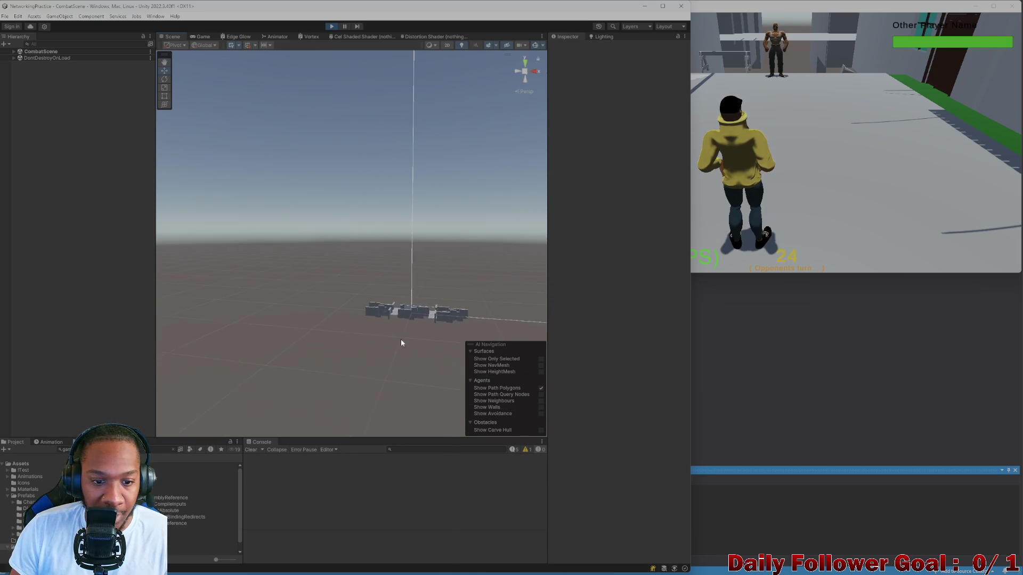
{"action": "scroll", "coordinate": [404, 339], "scroll_direction": "up", "scroll_amount": 1}
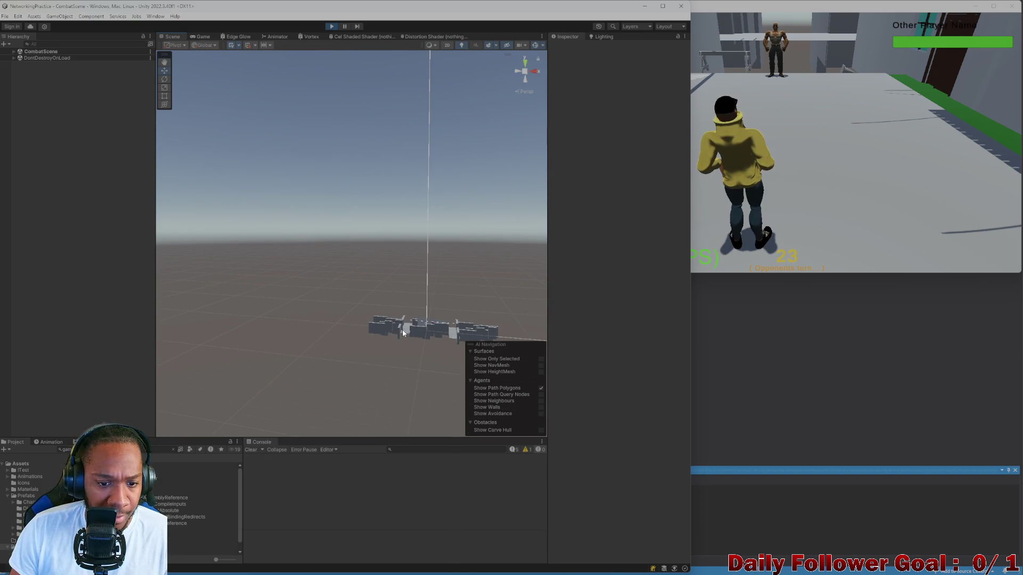
{"action": "left_click", "coordinate": [403, 333]}
{"action": "key", "text": "f"}
{"action": "mouse_move", "coordinate": [392, 337]}
{"action": "middle_mouse_down"}
{"action": "mouse_move", "coordinate": [393, 228]}
{"action": "mouse_move", "coordinate": [434, 343]}
{"action": "mouse_move", "coordinate": [343, 274]}
{"action": "mouse_move", "coordinate": [341, 373]}
{"action": "middle_mouse_up"}
{"action": "scroll", "coordinate": [61, 139], "scroll_direction": "up", "scroll_amount": 5}
Step: Deactivate greyboxEnv in the Inspector and return to the Game view
{"action": "left_click", "coordinate": [43, 110]}
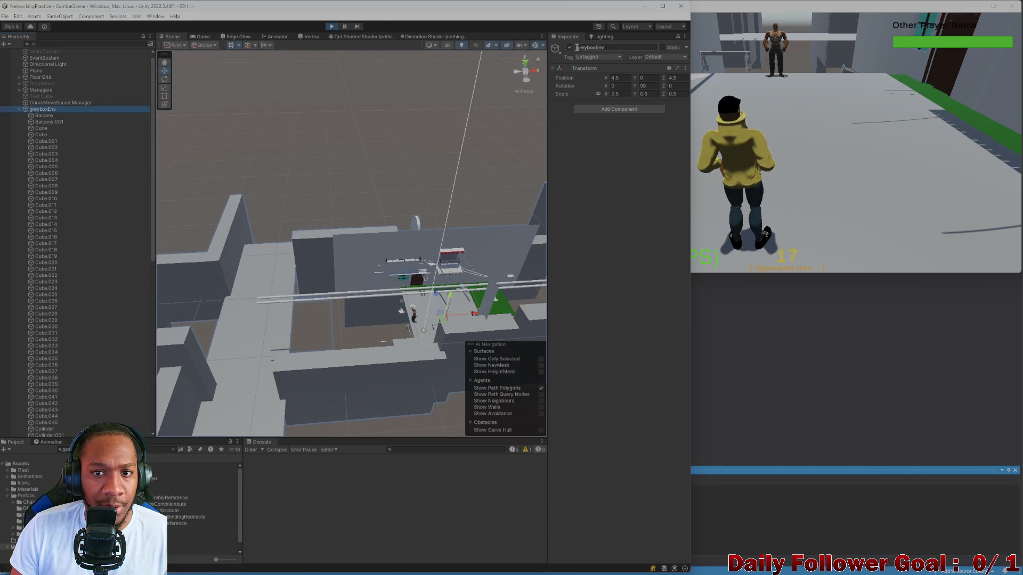
{"action": "left_click", "coordinate": [569, 47]}
{"action": "left_click", "coordinate": [193, 36]}
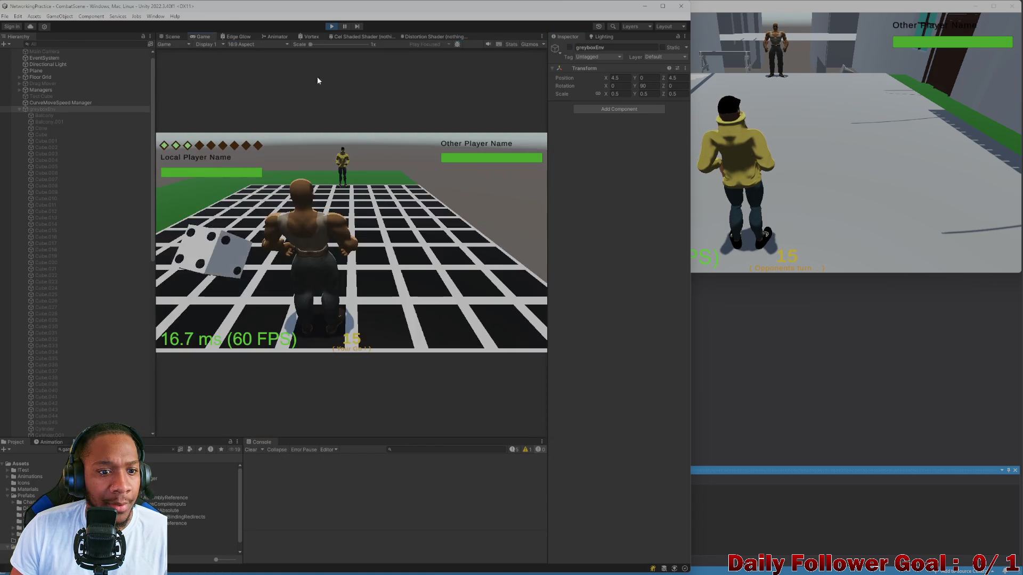
{"action": "left_click", "coordinate": [880, 130]}
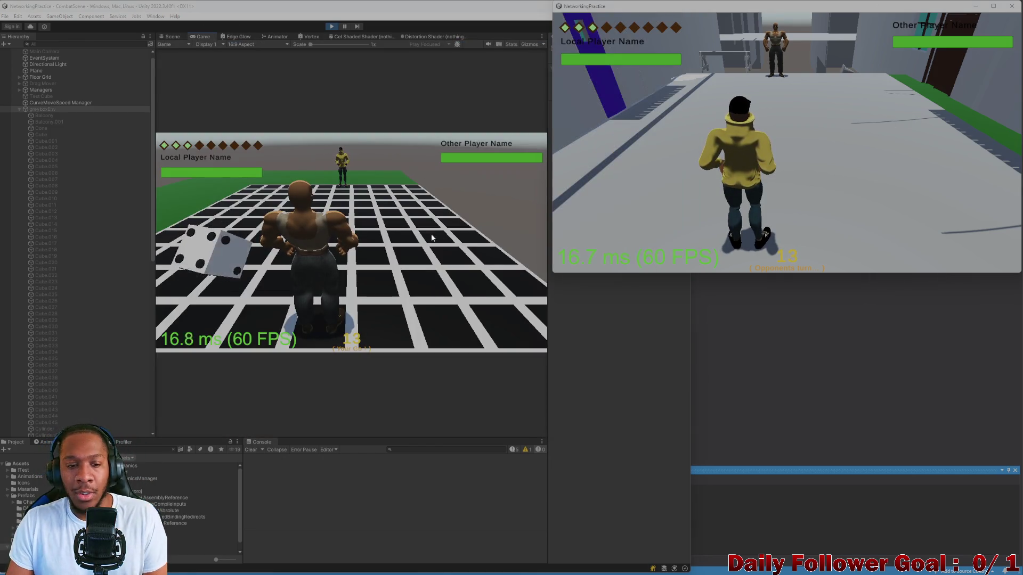
{"action": "left_click", "coordinate": [247, 275]}
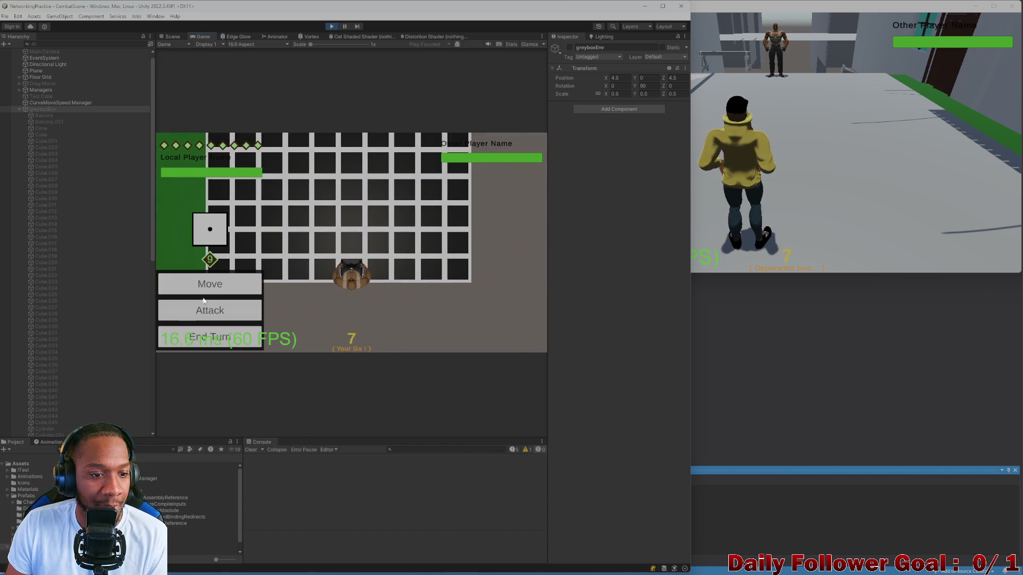
Step: Move the editor player's character up the grid along a plotted green path
{"action": "left_click", "coordinate": [248, 287]}
{"action": "left_click_drag", "start_coordinate": [357, 269], "coordinate": [351, 218]}
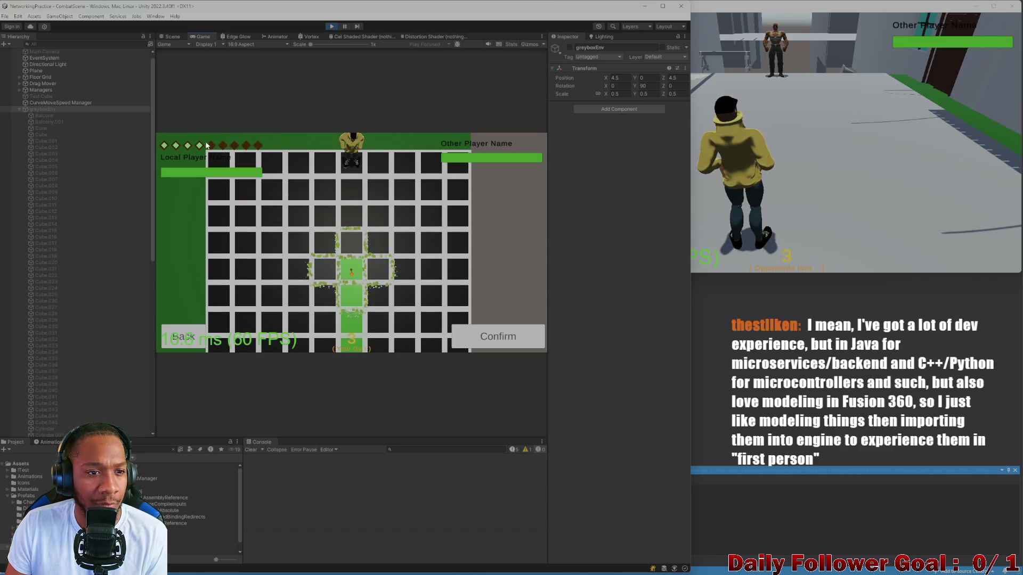
{"action": "left_click", "coordinate": [500, 338]}
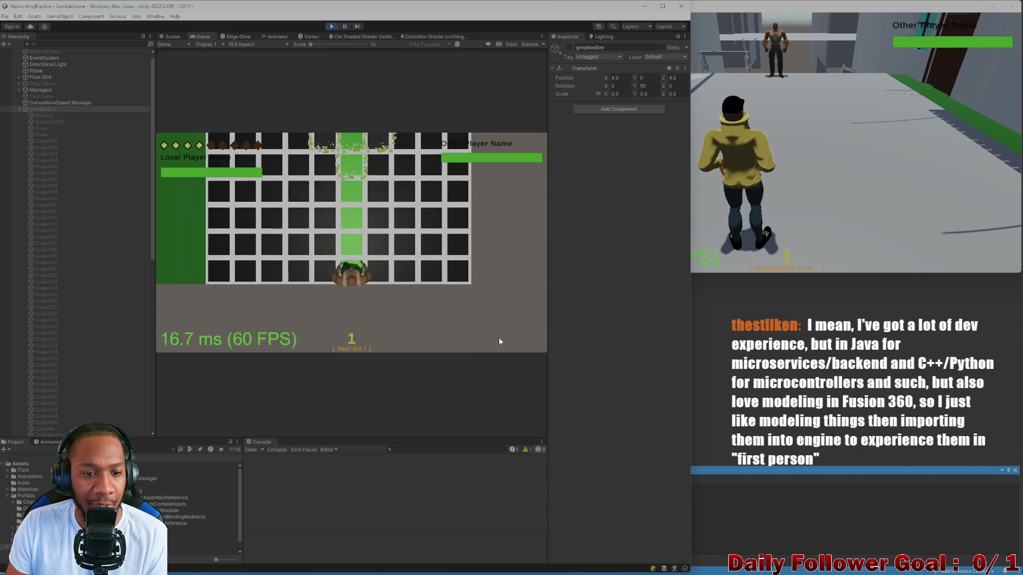
{"action": "left_click", "coordinate": [780, 171]}
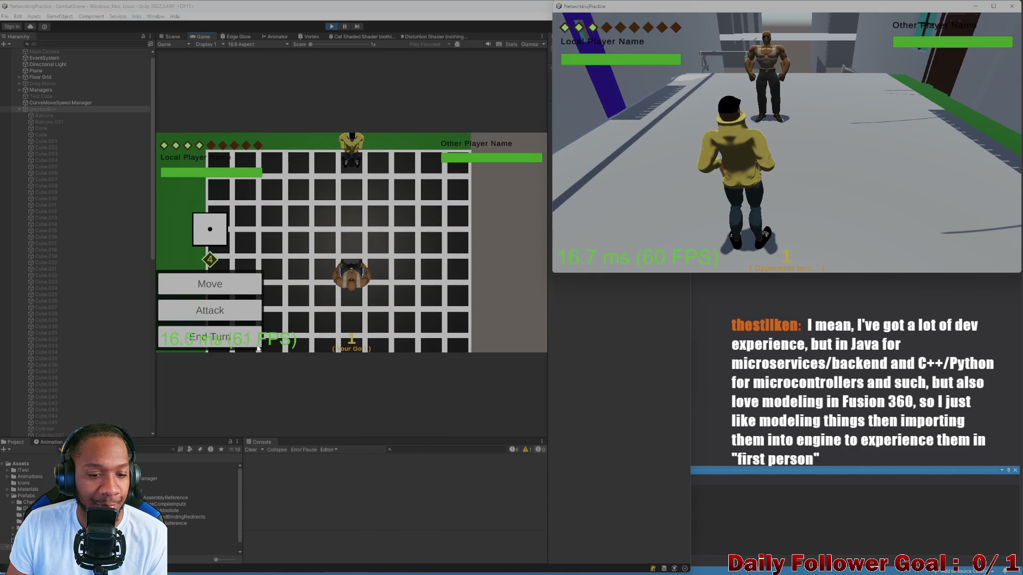
Step: Make a second move toward the opponent and end the editor player's turn
{"action": "left_click", "coordinate": [230, 284]}
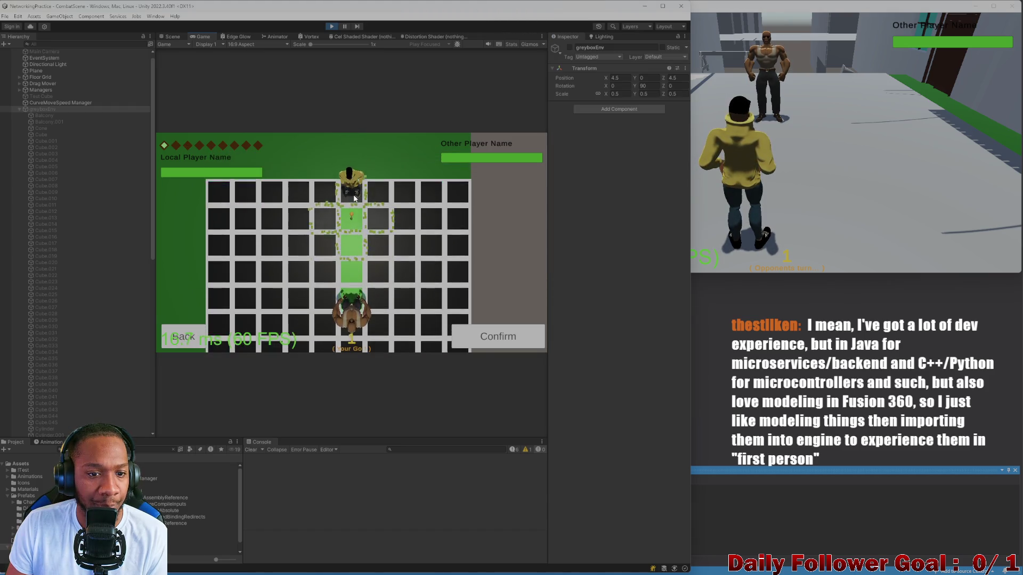
{"action": "left_click", "coordinate": [501, 337]}
{"action": "left_click", "coordinate": [831, 197]}
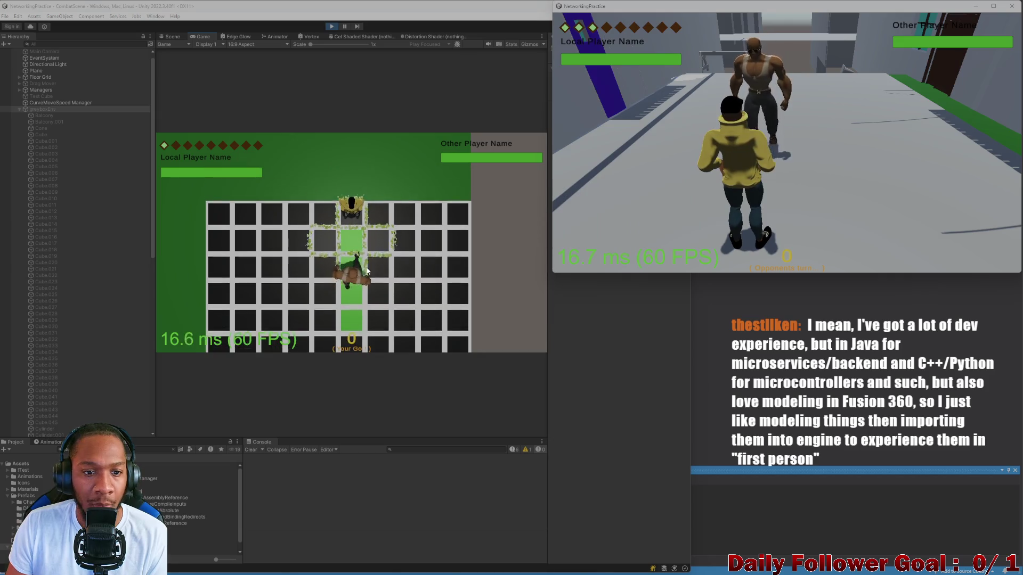
{"action": "left_click", "coordinate": [230, 333]}
{"action": "left_click", "coordinate": [648, 178]}
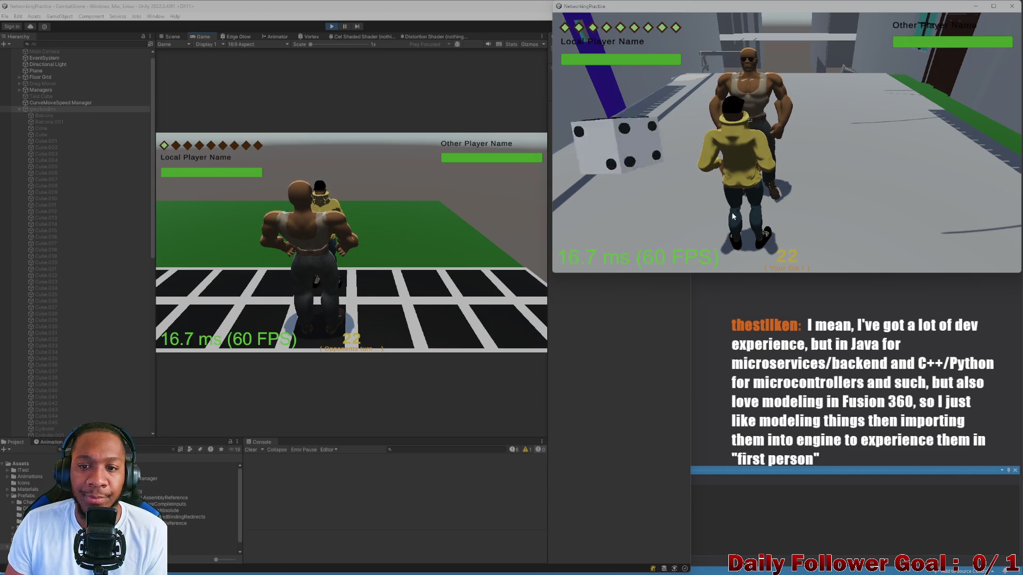
Step: In the build, stop the die, use Haste, confirm an action, and end the turn
{"action": "left_click", "coordinate": [622, 161]}
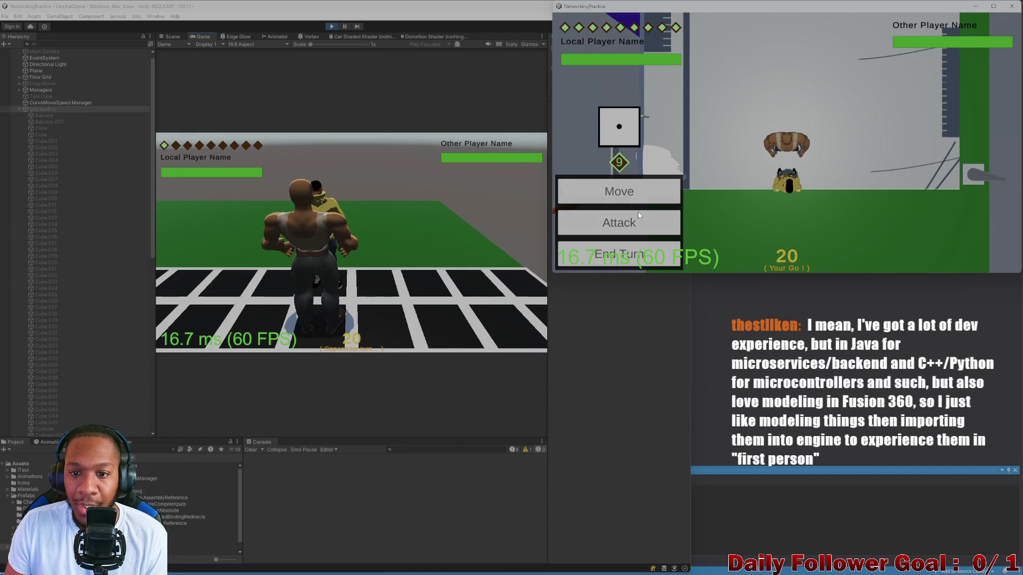
{"action": "left_click", "coordinate": [639, 229]}
{"action": "left_click", "coordinate": [616, 185]}
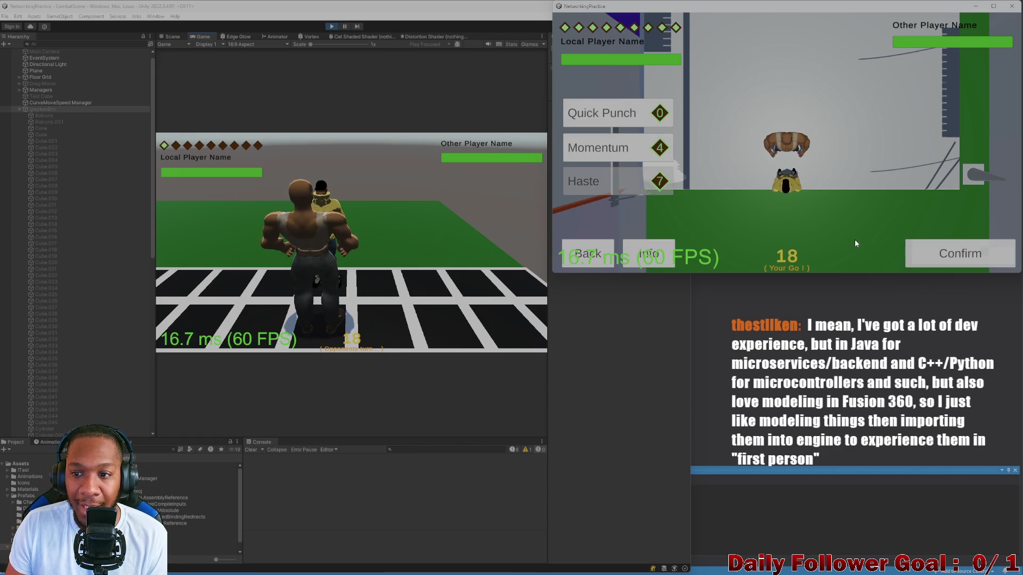
{"action": "left_click", "coordinate": [938, 252]}
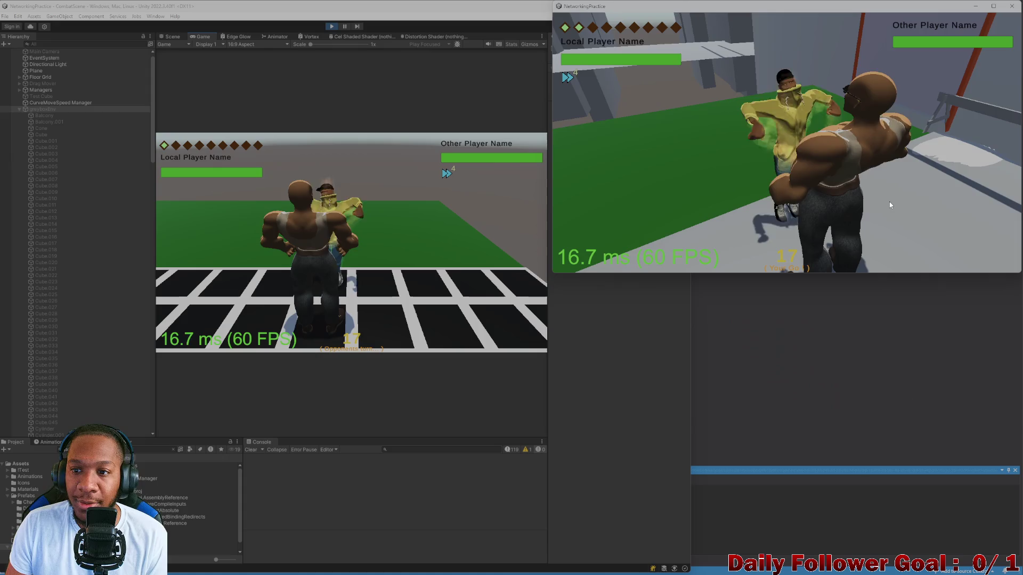
{"action": "left_click", "coordinate": [768, 175]}
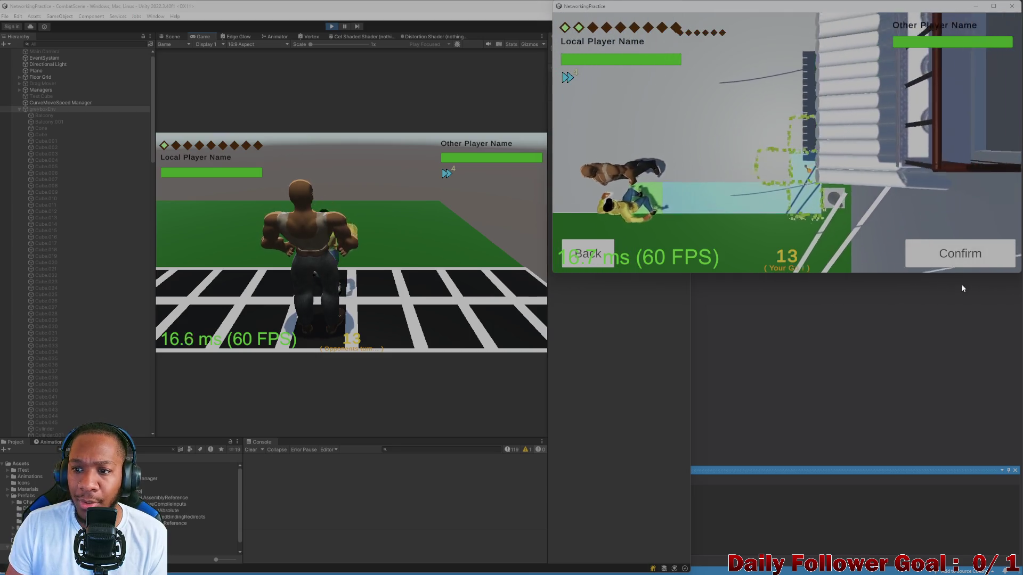
{"action": "left_click", "coordinate": [978, 257]}
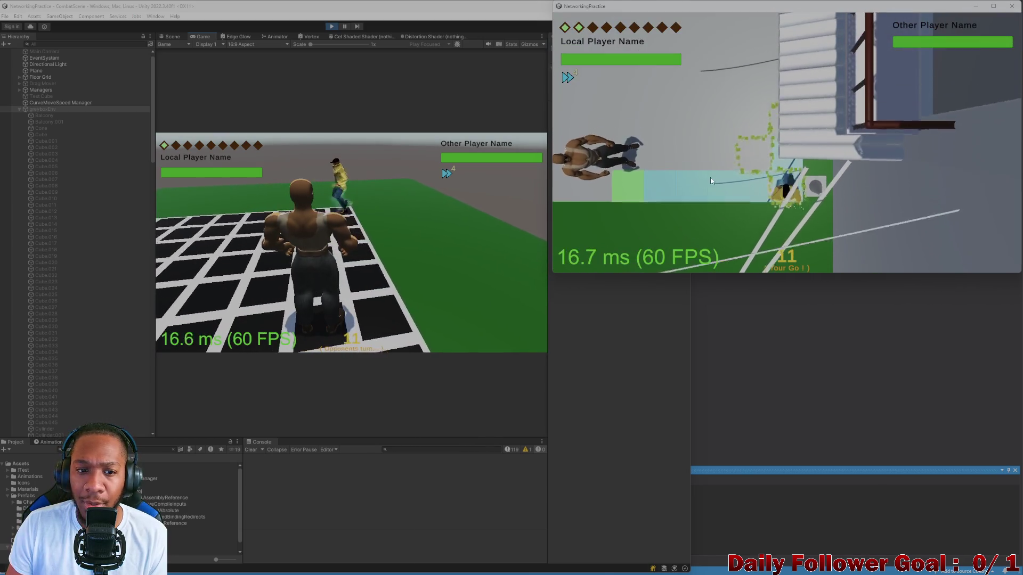
{"action": "left_click", "coordinate": [619, 254]}
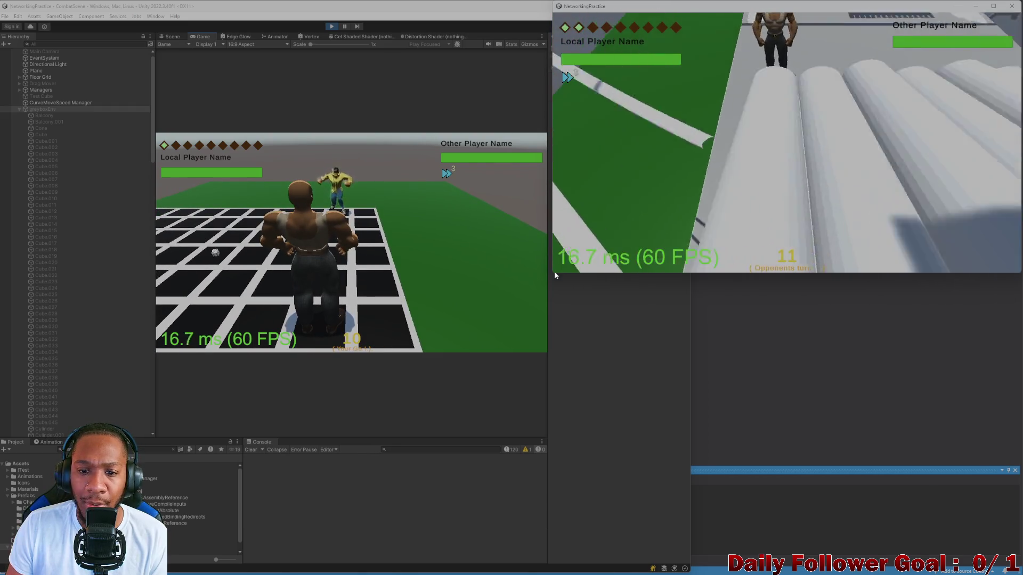
{"action": "left_click_drag", "start_coordinate": [555, 273], "coordinate": [547, 280]}
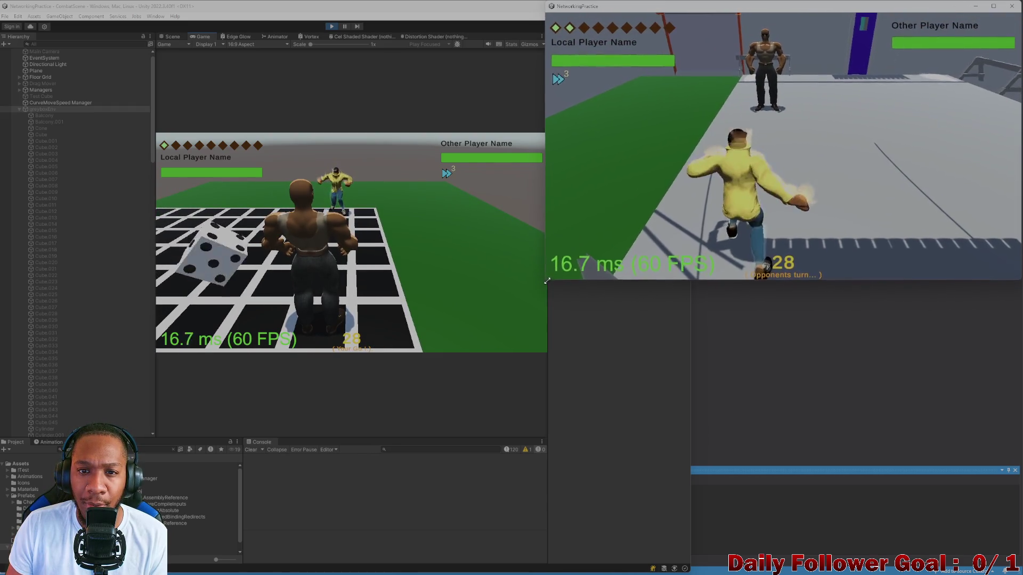
Step: Move the editor's character and confirm a Ground Pound attack
{"action": "left_click", "coordinate": [241, 249]}
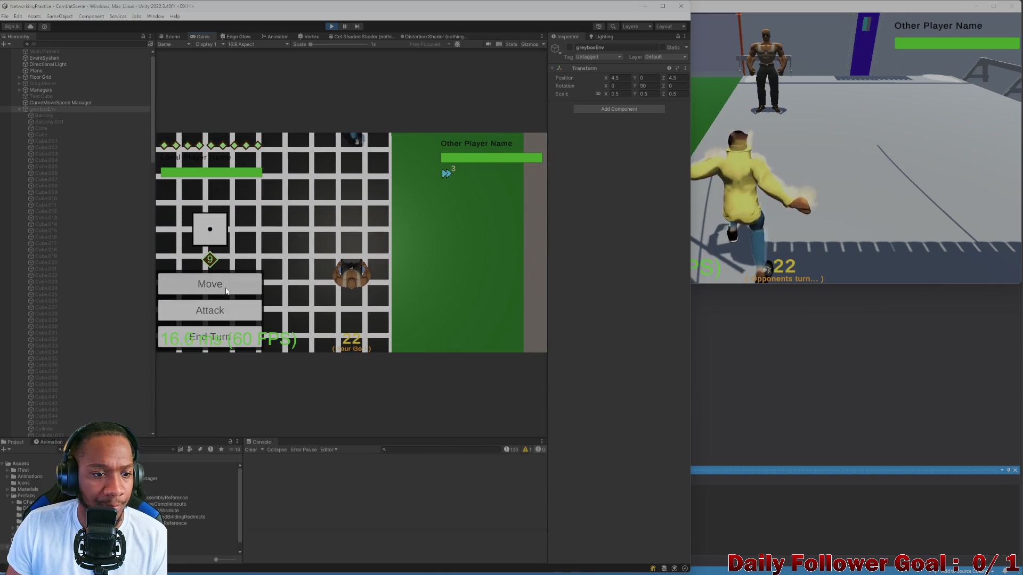
{"action": "left_click", "coordinate": [226, 291]}
{"action": "left_click", "coordinate": [497, 337]}
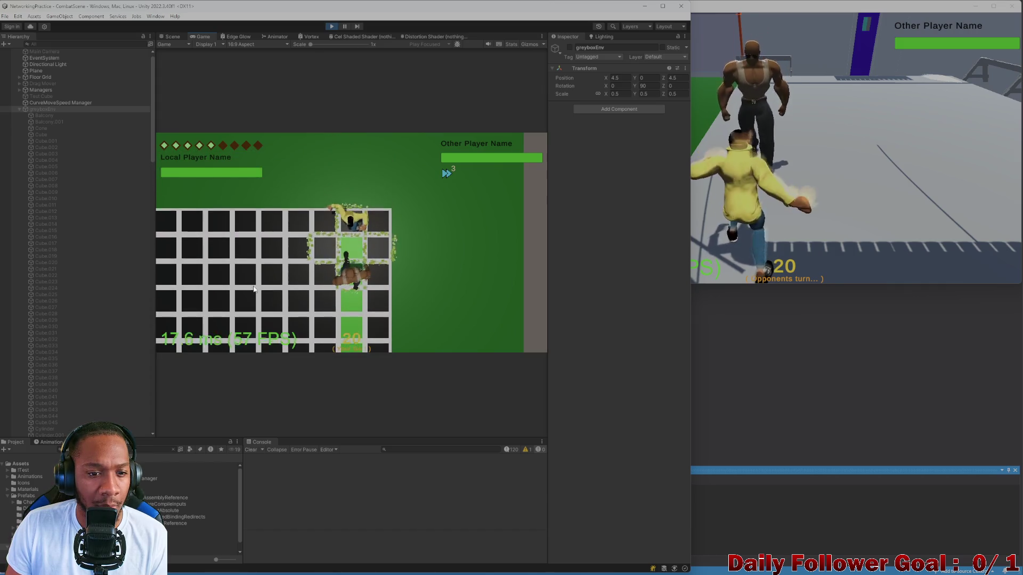
{"action": "left_click", "coordinate": [211, 309]}
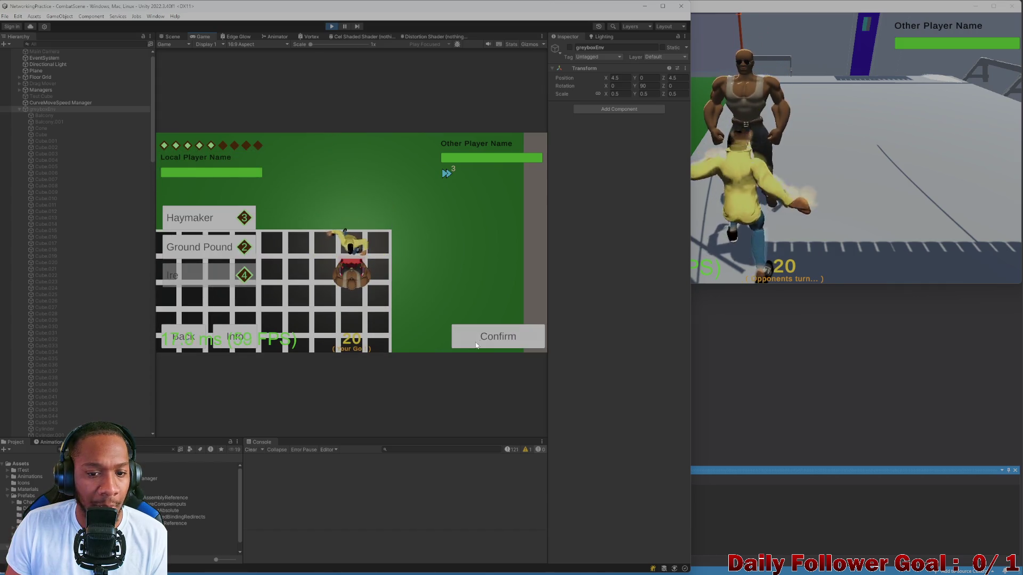
{"action": "left_click", "coordinate": [486, 337]}
{"action": "left_click", "coordinate": [831, 236]}
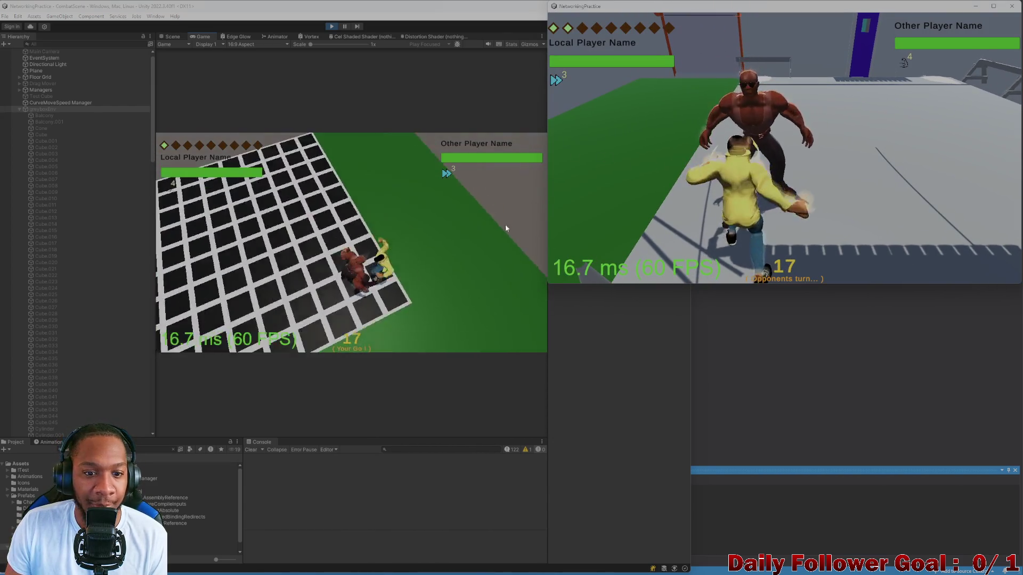
Step: End the editor player's turn and roll the die in the build window
{"action": "left_click", "coordinate": [223, 341]}
{"action": "left_click", "coordinate": [627, 203]}
{"action": "left_click", "coordinate": [622, 163]}
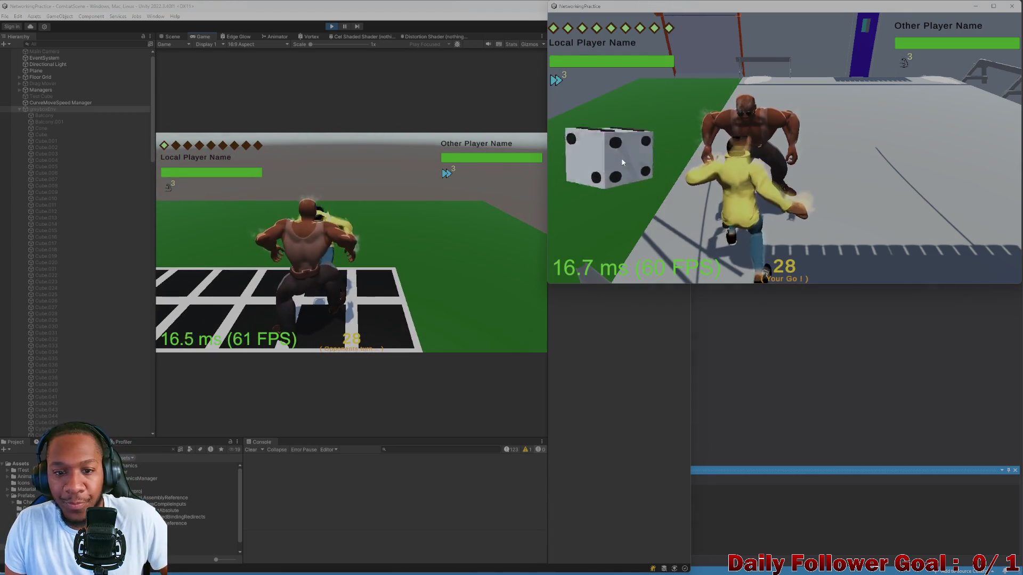
{"action": "left_click", "coordinate": [616, 164]}
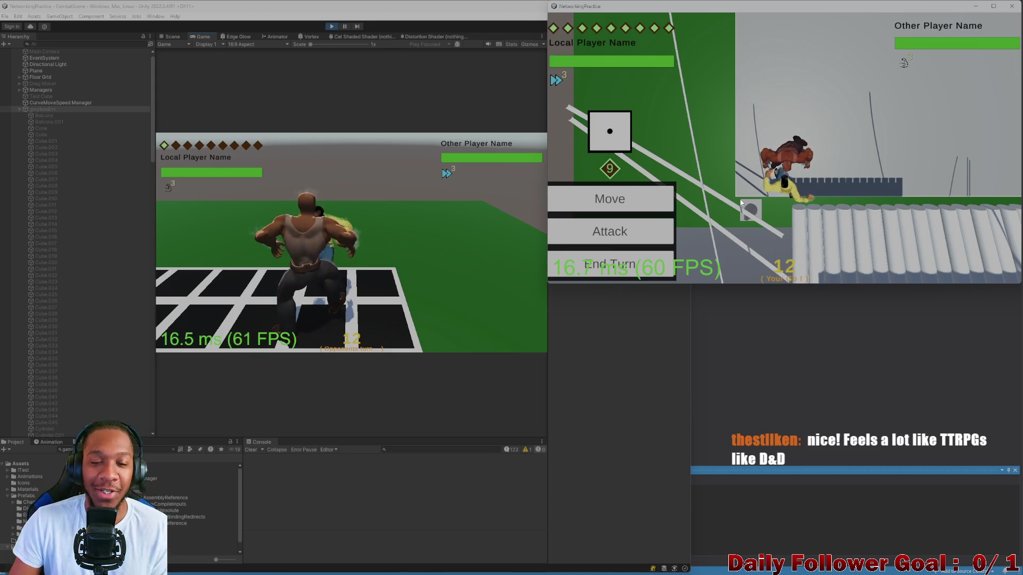
Step: Resize the NetworkingPractice build window while the match plays out to the lobby screen
{"action": "mouse_move", "coordinate": [548, 284]}
{"action": "left_mouse_down"}
{"action": "mouse_move", "coordinate": [566, 289]}
{"action": "mouse_move", "coordinate": [543, 296]}
{"action": "left_mouse_up"}
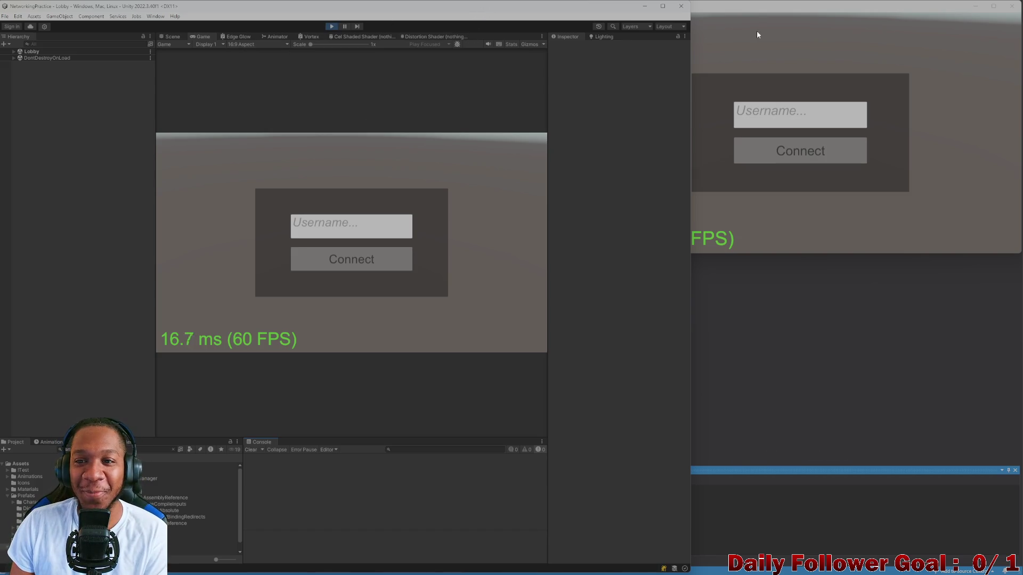
Step: Stop Play mode in the Unity editor, leaving the build window at its login screen
{"action": "left_click", "coordinate": [917, 78]}
{"action": "left_click", "coordinate": [559, 93]}
{"action": "left_click", "coordinate": [768, 52]}
{"action": "left_click", "coordinate": [314, 18]}
{"action": "left_click", "coordinate": [332, 26]}
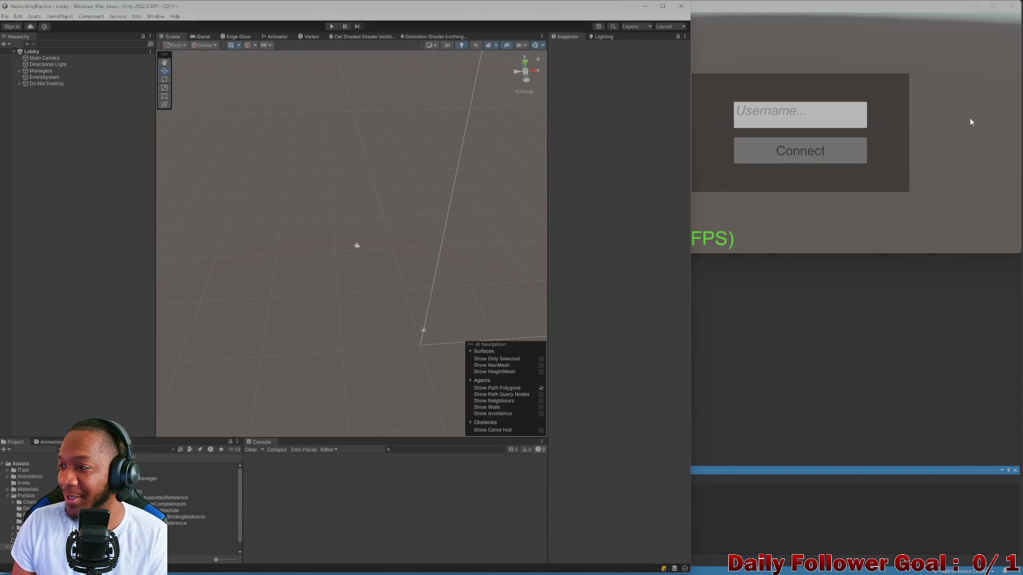
{"action": "left_click", "coordinate": [937, 164]}
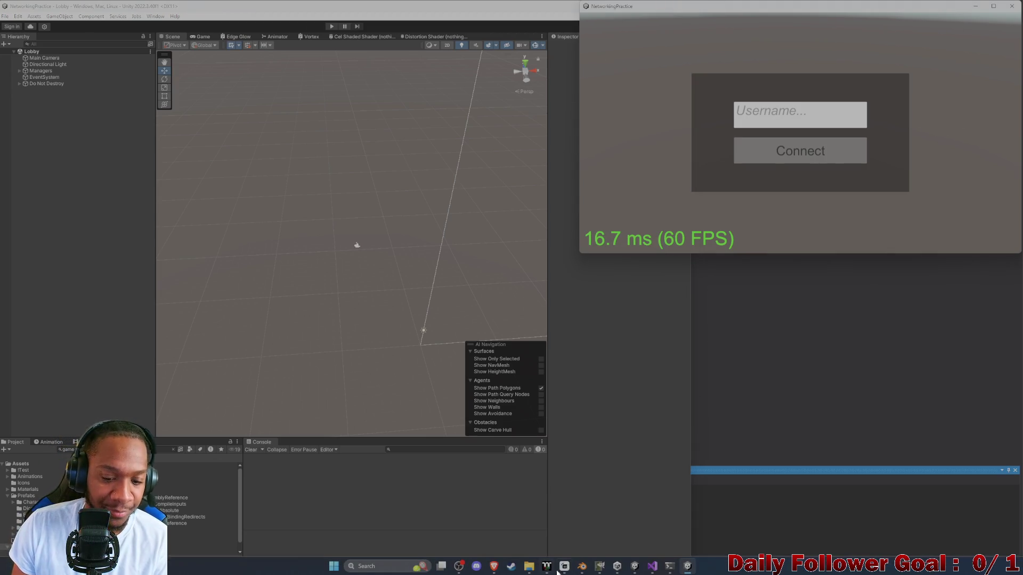
{"action": "mouse_move", "coordinate": [652, 566]}
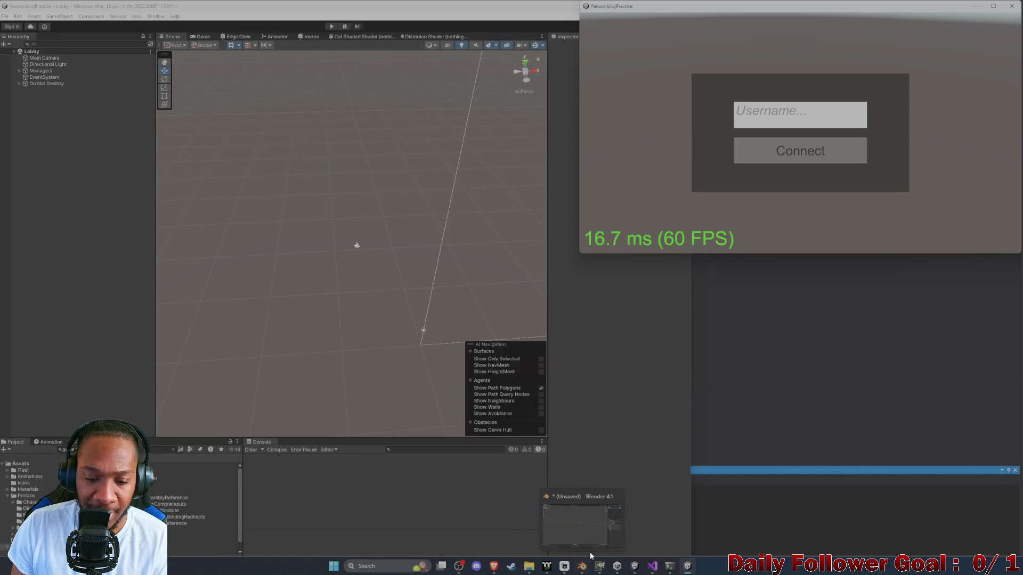
Step: Switch to Blender, close the NetworkingPractice game window, and orbit the empty scene
{"action": "left_click", "coordinate": [587, 566]}
{"action": "mouse_move", "coordinate": [475, 28]}
{"action": "left_mouse_down"}
{"action": "mouse_move", "coordinate": [520, 64]}
{"action": "mouse_move", "coordinate": [492, 98]}
{"action": "mouse_move", "coordinate": [543, 2]}
{"action": "mouse_move", "coordinate": [517, 3]}
{"action": "left_mouse_up"}
{"action": "left_click", "coordinate": [1012, 7]}
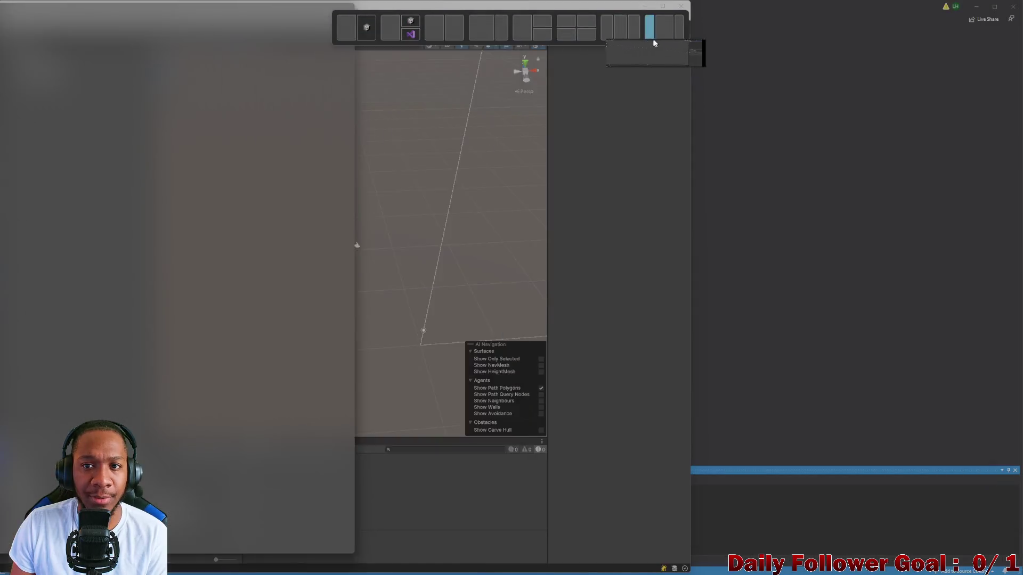
{"action": "mouse_move", "coordinate": [552, 213]}
{"action": "middle_mouse_down"}
{"action": "mouse_move", "coordinate": [551, 194]}
{"action": "mouse_move", "coordinate": [539, 217]}
{"action": "mouse_move", "coordinate": [372, 213]}
{"action": "mouse_move", "coordinate": [408, 208]}
{"action": "mouse_move", "coordinate": [471, 222]}
{"action": "mouse_move", "coordinate": [469, 210]}
{"action": "mouse_move", "coordinate": [437, 240]}
{"action": "mouse_move", "coordinate": [499, 282]}
{"action": "middle_mouse_up"}
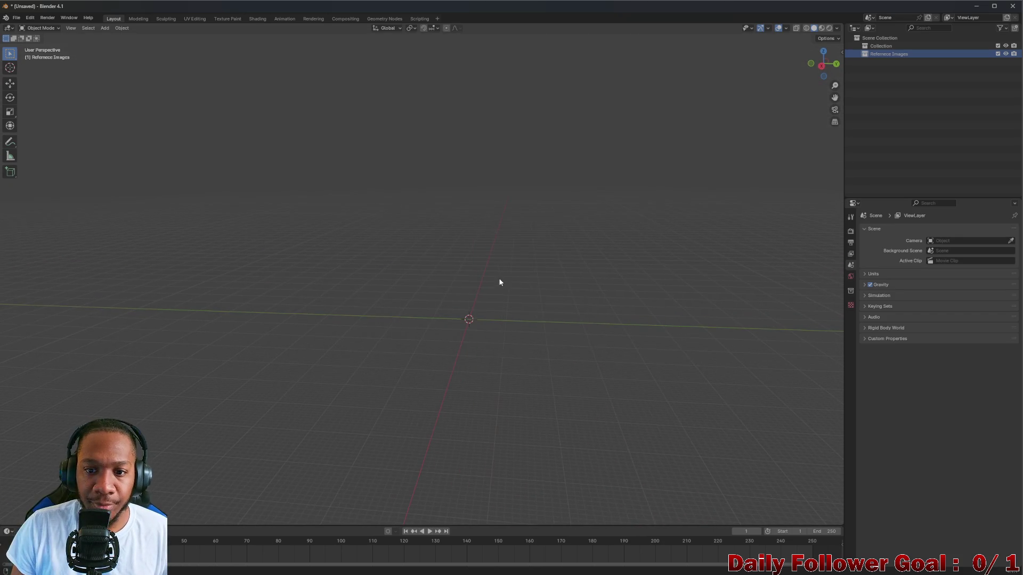
Step: Add a default Plane mesh at the world origin and orbit around it
{"action": "right_click", "coordinate": [486, 293]}
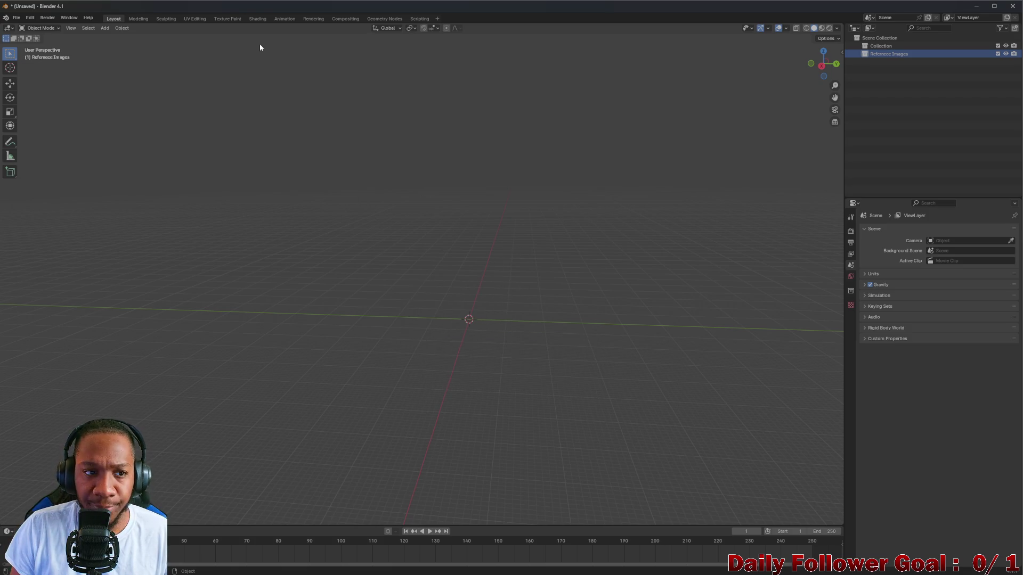
{"action": "left_click", "coordinate": [105, 29]}
{"action": "mouse_move", "coordinate": [123, 36]}
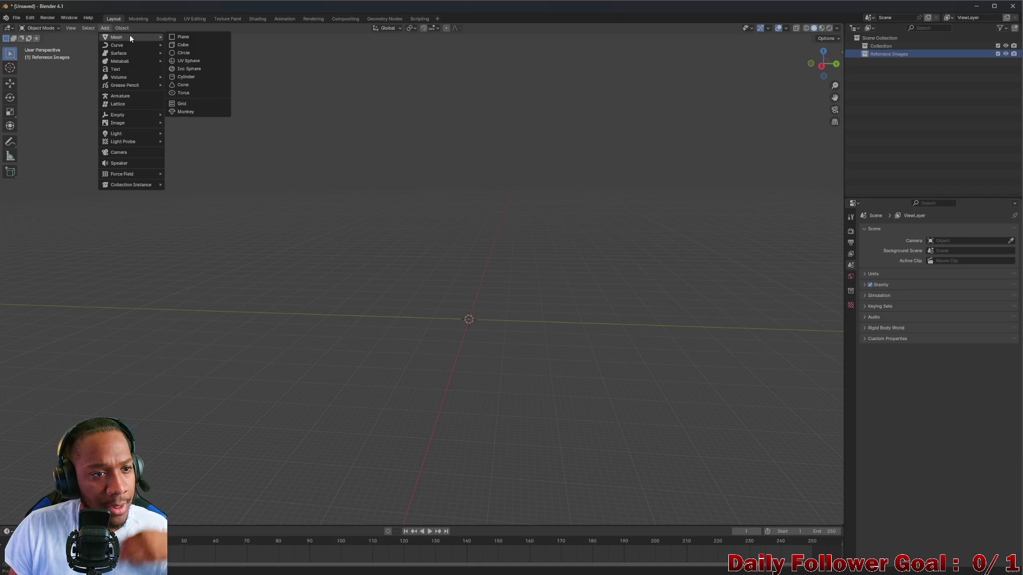
{"action": "left_click", "coordinate": [184, 39]}
{"action": "mouse_move", "coordinate": [445, 188]}
{"action": "middle_mouse_down"}
{"action": "mouse_move", "coordinate": [445, 242]}
{"action": "mouse_move", "coordinate": [526, 243]}
{"action": "mouse_move", "coordinate": [538, 226]}
{"action": "mouse_move", "coordinate": [471, 251]}
{"action": "mouse_move", "coordinate": [475, 240]}
{"action": "mouse_move", "coordinate": [502, 286]}
{"action": "mouse_move", "coordinate": [538, 292]}
{"action": "middle_mouse_up"}
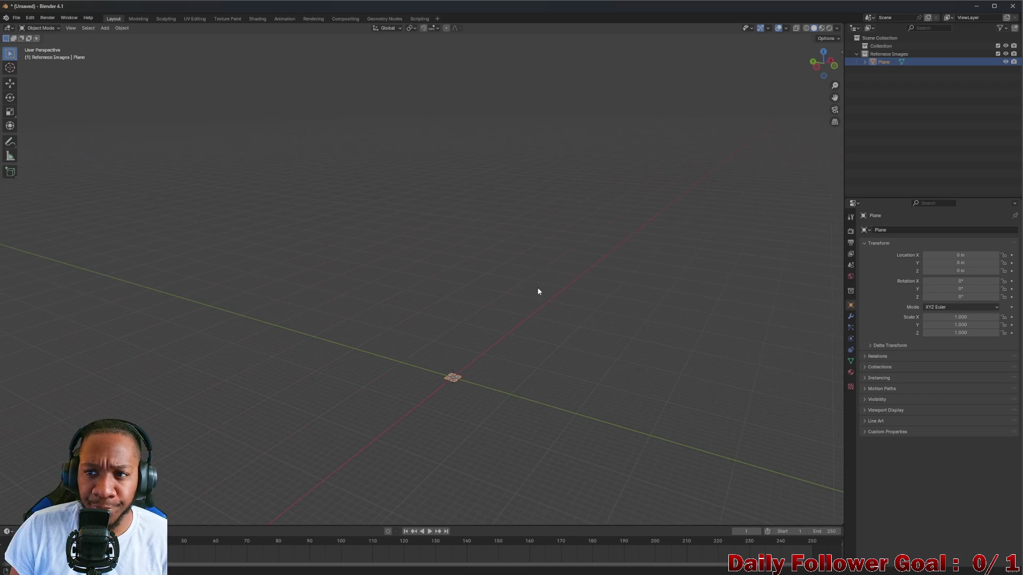
Step: Check the plane from Back, Right, Left and Front orthographic views, finishing in Top view
{"action": "left_click", "coordinate": [819, 65]}
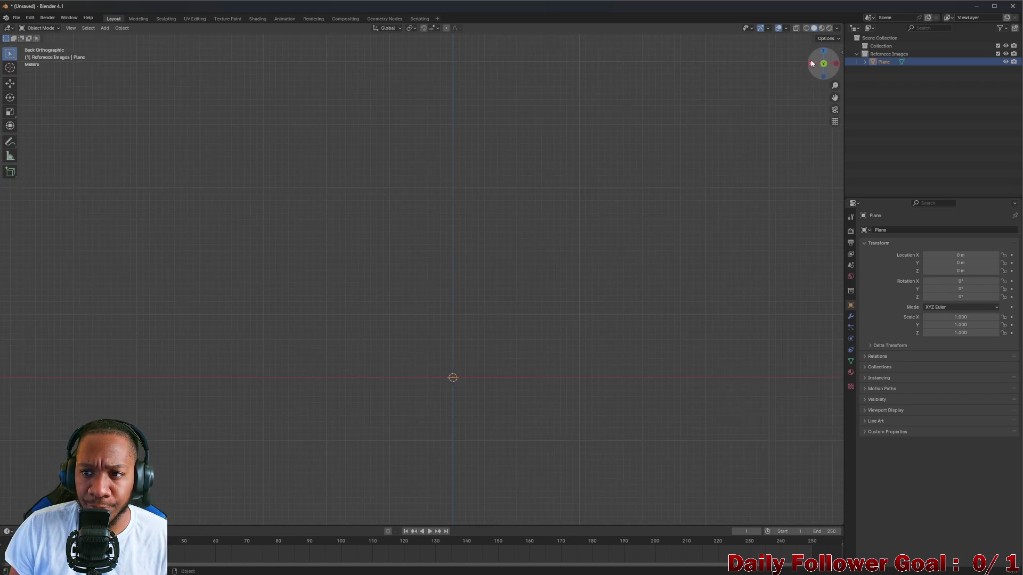
{"action": "left_click", "coordinate": [818, 69]}
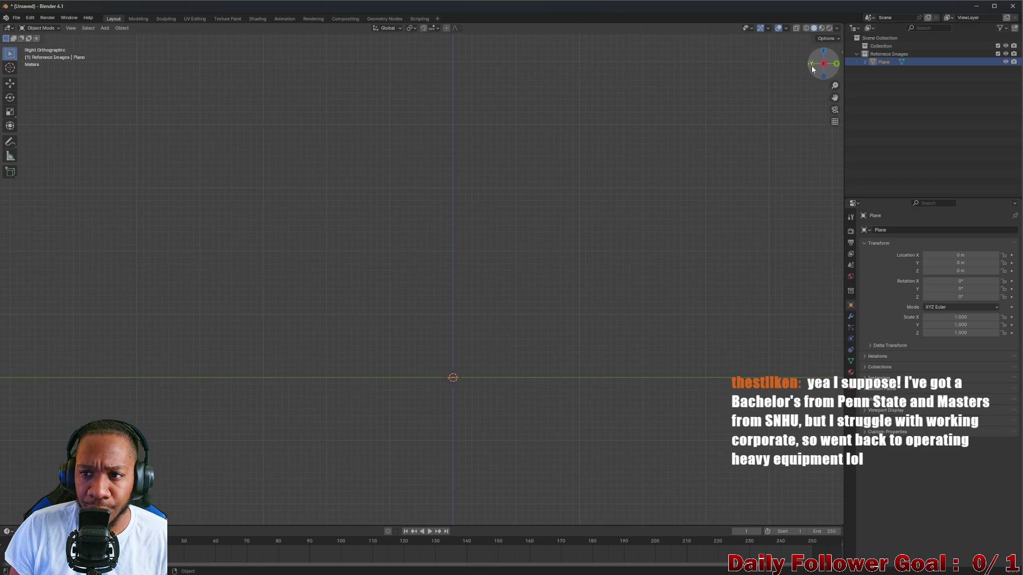
{"action": "left_click", "coordinate": [811, 67]}
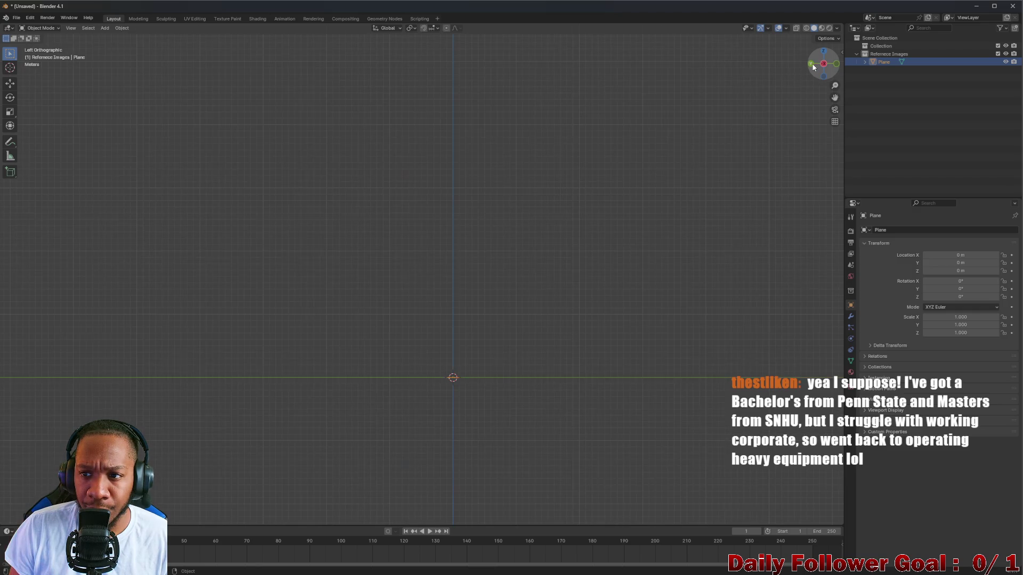
{"action": "mouse_move", "coordinate": [410, 322]}
{"action": "middle_mouse_down"}
{"action": "mouse_move", "coordinate": [411, 354]}
{"action": "mouse_move", "coordinate": [443, 385]}
{"action": "mouse_move", "coordinate": [392, 382]}
{"action": "mouse_move", "coordinate": [396, 352]}
{"action": "middle_mouse_up"}
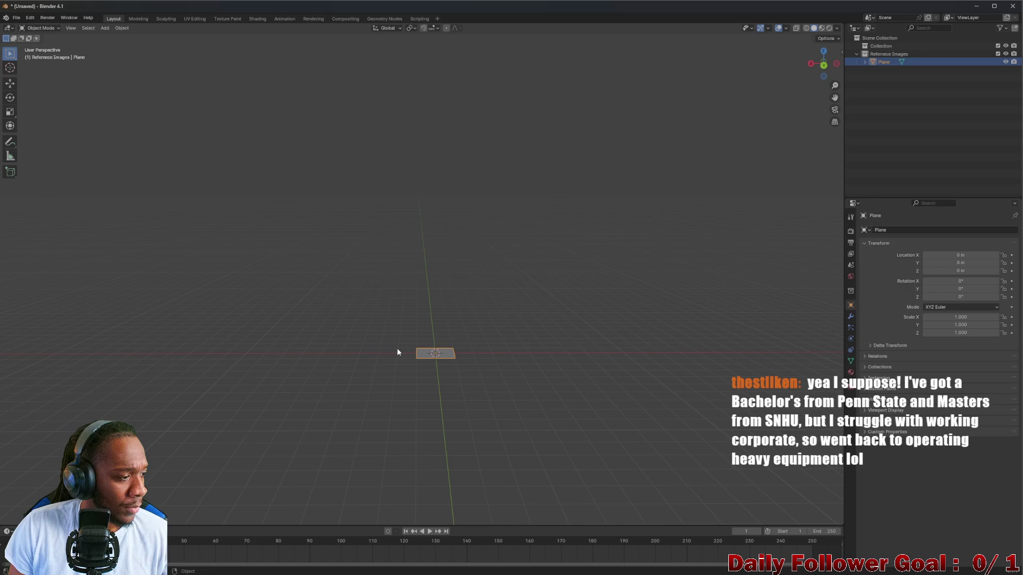
{"action": "key", "text": "KP_1"}
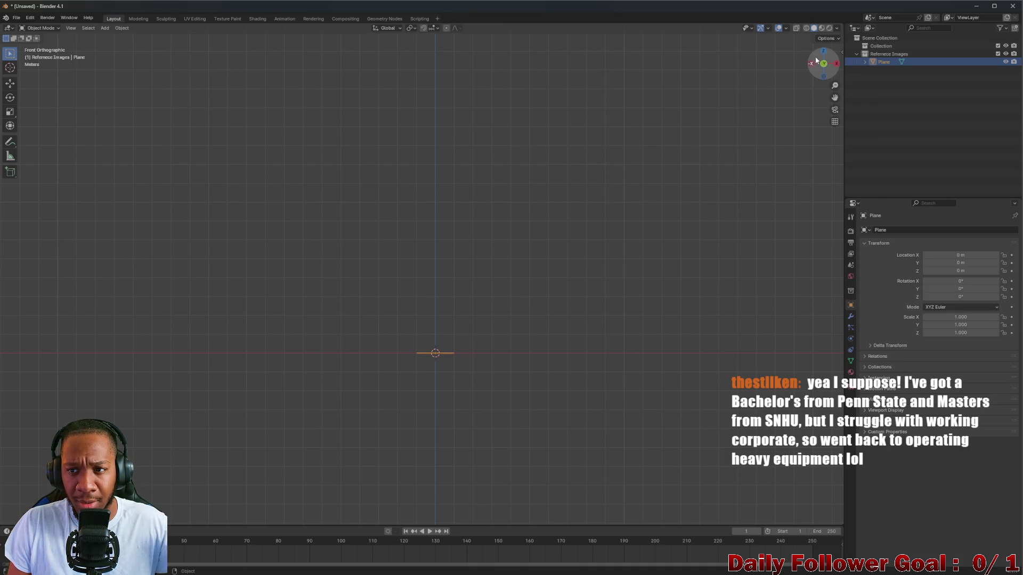
{"action": "left_click", "coordinate": [823, 52]}
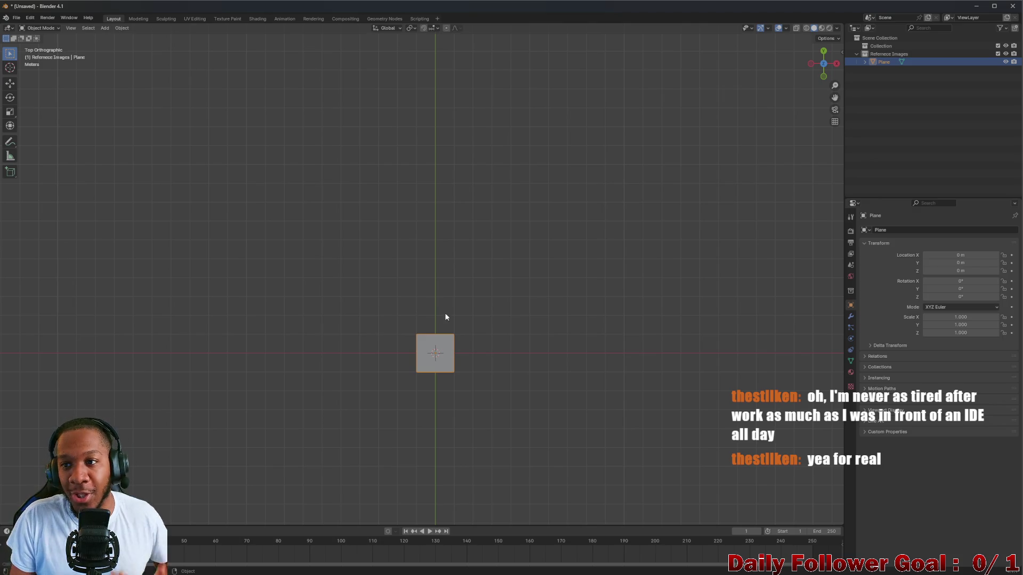
Step: Orbit into perspective and undo an accidental 110° X tilt, keeping rotation at 0°
{"action": "scroll", "coordinate": [459, 351], "scroll_direction": "up", "scroll_amount": 3}
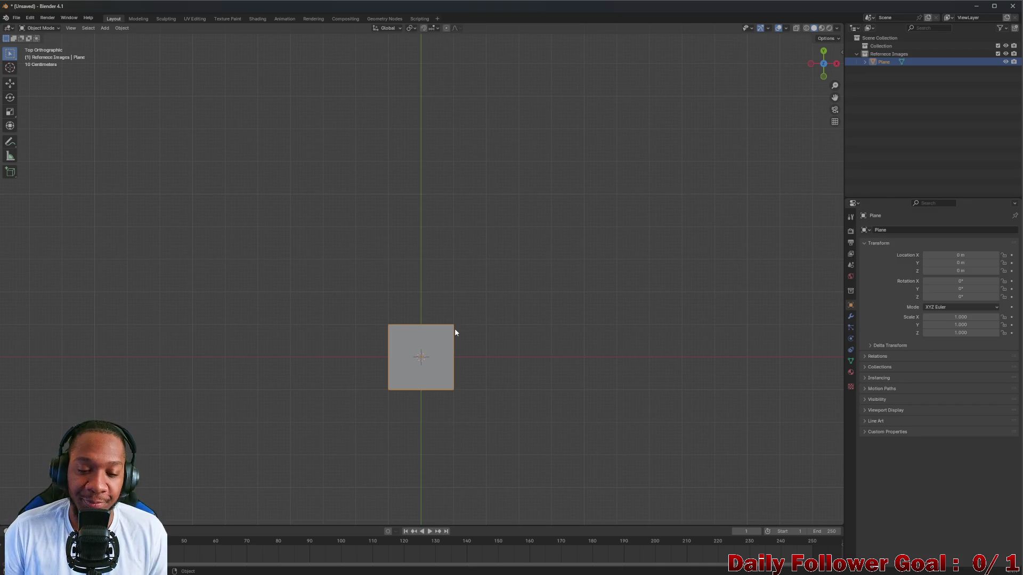
{"action": "mouse_move", "coordinate": [415, 336]}
{"action": "middle_mouse_down"}
{"action": "mouse_move", "coordinate": [424, 289]}
{"action": "mouse_move", "coordinate": [411, 302]}
{"action": "middle_mouse_up"}
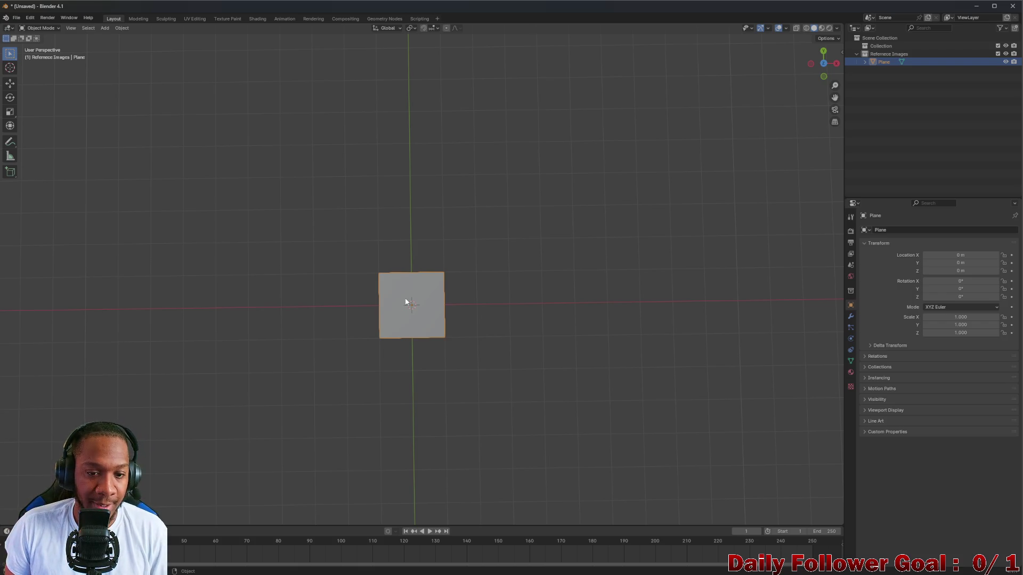
{"action": "middle_click_drag", "start_coordinate": [418, 299], "coordinate": [416, 291]}
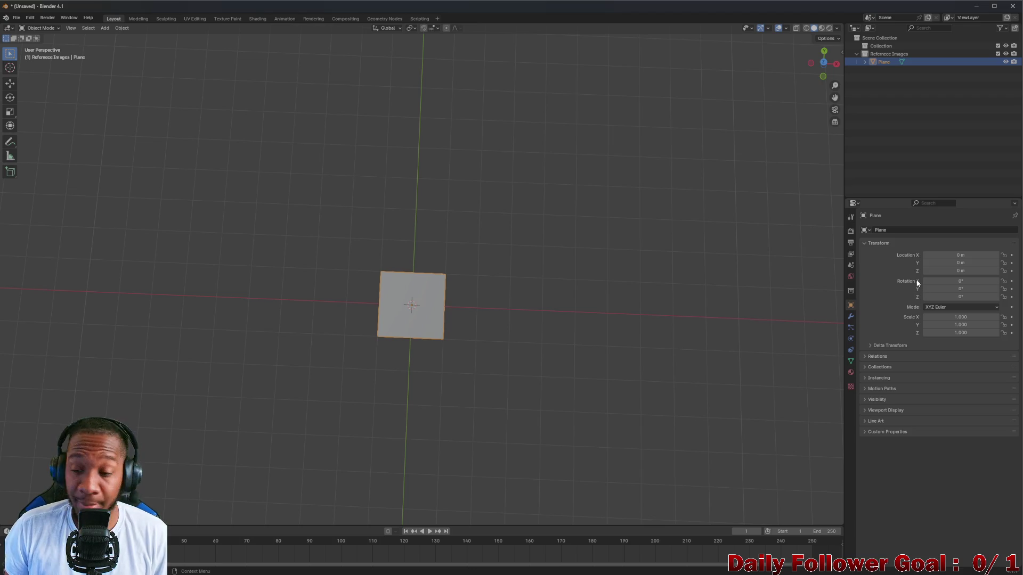
{"action": "mouse_move", "coordinate": [924, 281]}
{"action": "left_mouse_down"}
{"action": "mouse_move", "coordinate": [964, 281]}
{"action": "mouse_move", "coordinate": [921, 286]}
{"action": "mouse_move", "coordinate": [959, 289]}
{"action": "mouse_move", "coordinate": [938, 289]}
{"action": "left_mouse_up"}
{"action": "key", "text": "ctrl+z"}
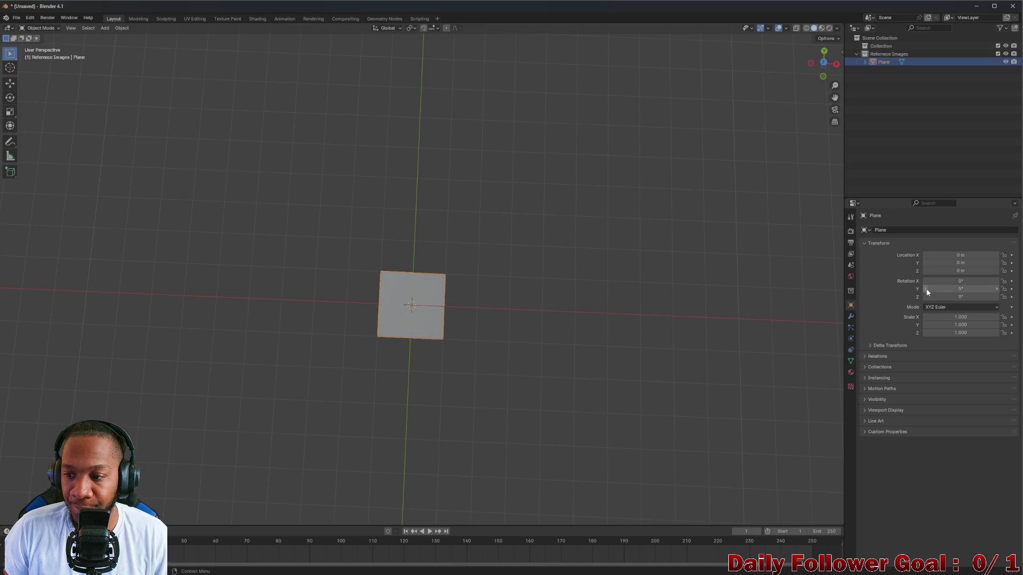
{"action": "left_click", "coordinate": [967, 318]}
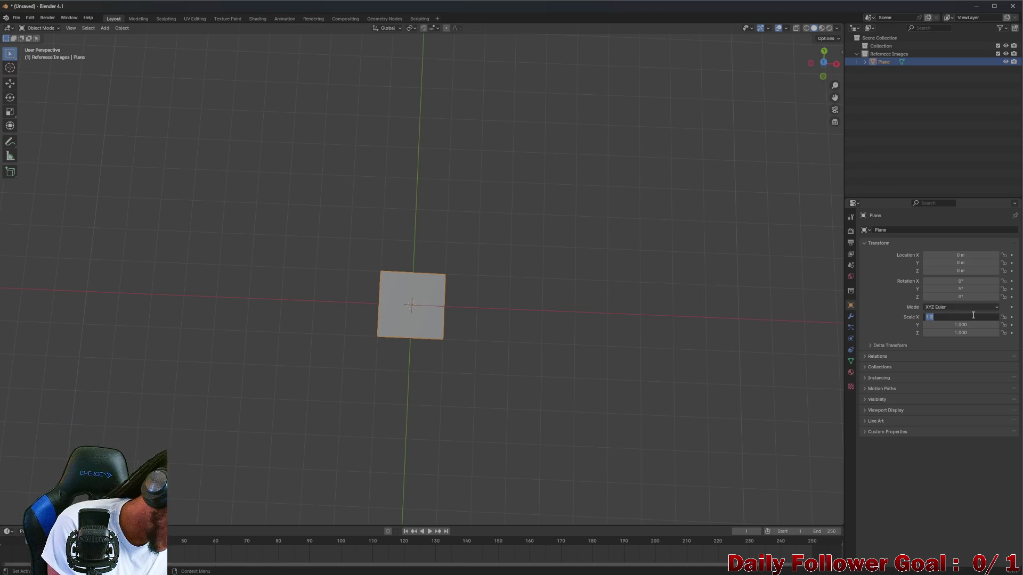
Step: Set the plane's scale to 9 on X and 16 on Y
{"action": "key", "text": "BackSpace"}
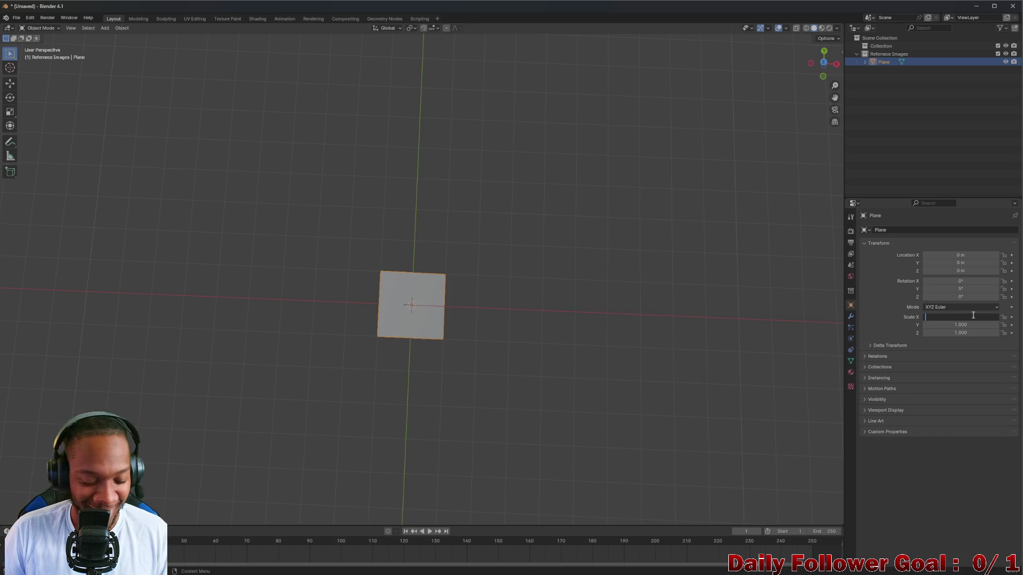
{"action": "type", "text": "1"}
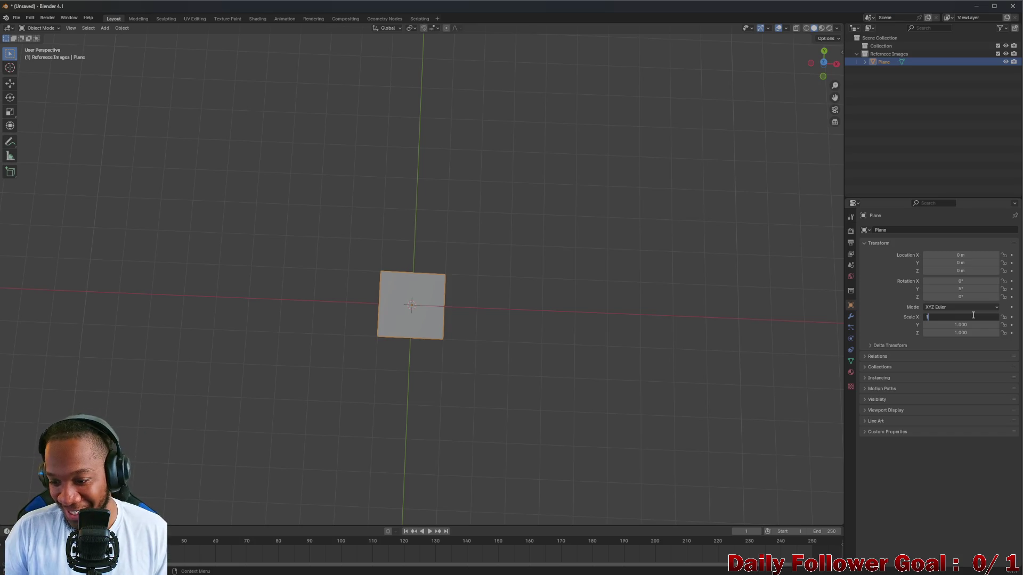
{"action": "type", "text": "6"}
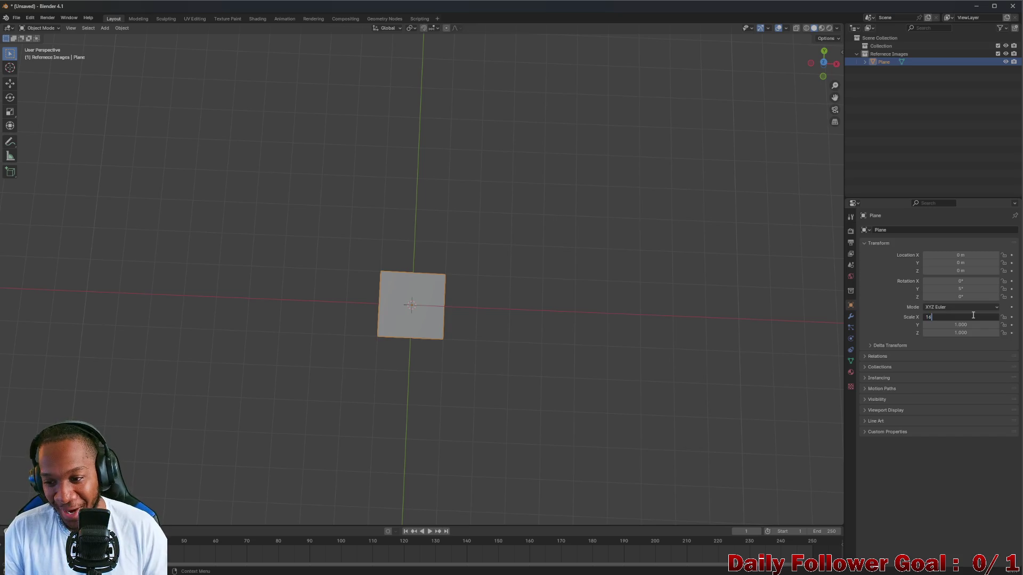
{"action": "key", "text": "Return"}
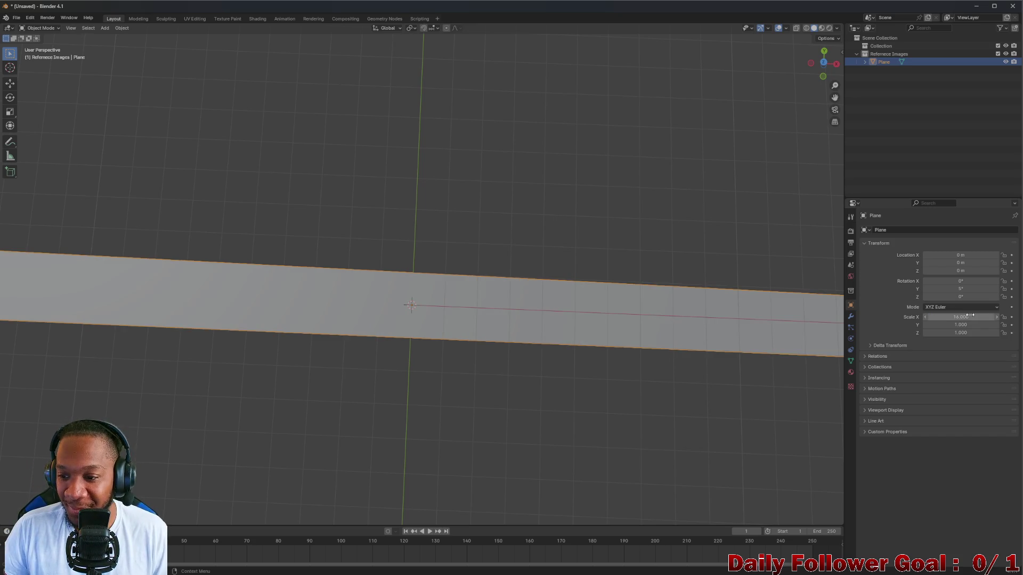
{"action": "left_click", "coordinate": [969, 316]}
{"action": "type", "text": "15"}
{"action": "key", "text": "Return"}
{"action": "left_click", "coordinate": [977, 317]}
{"action": "key", "text": "BackSpace"}
{"action": "type", "text": "9"}
{"action": "key", "text": "Return"}
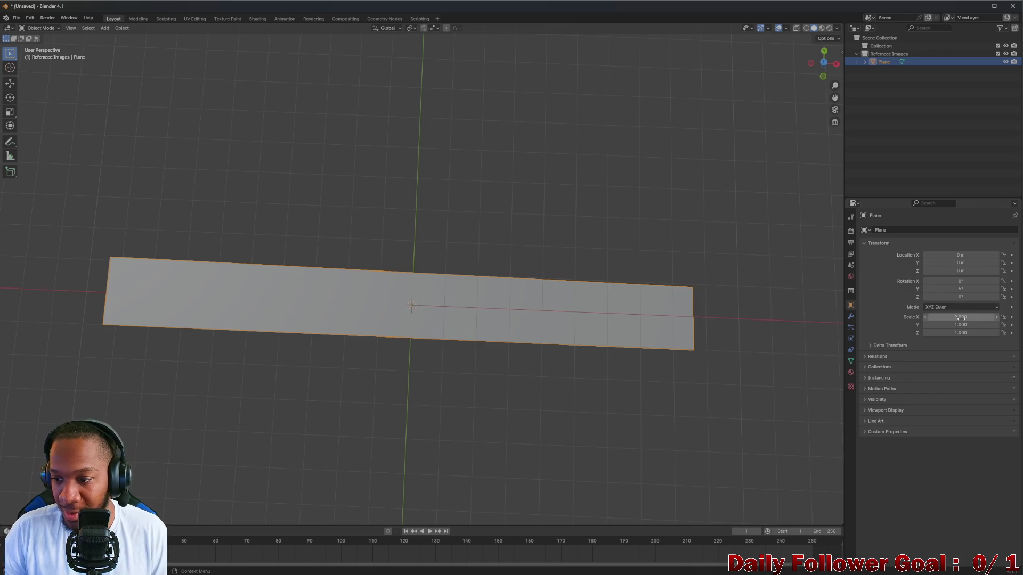
{"action": "left_click", "coordinate": [953, 326]}
{"action": "type", "text": "16"}
{"action": "key", "text": "Return"}
Step: Tilt the plane 5° around Y and deselect it
{"action": "scroll", "coordinate": [582, 274], "scroll_direction": "down", "scroll_amount": 5}
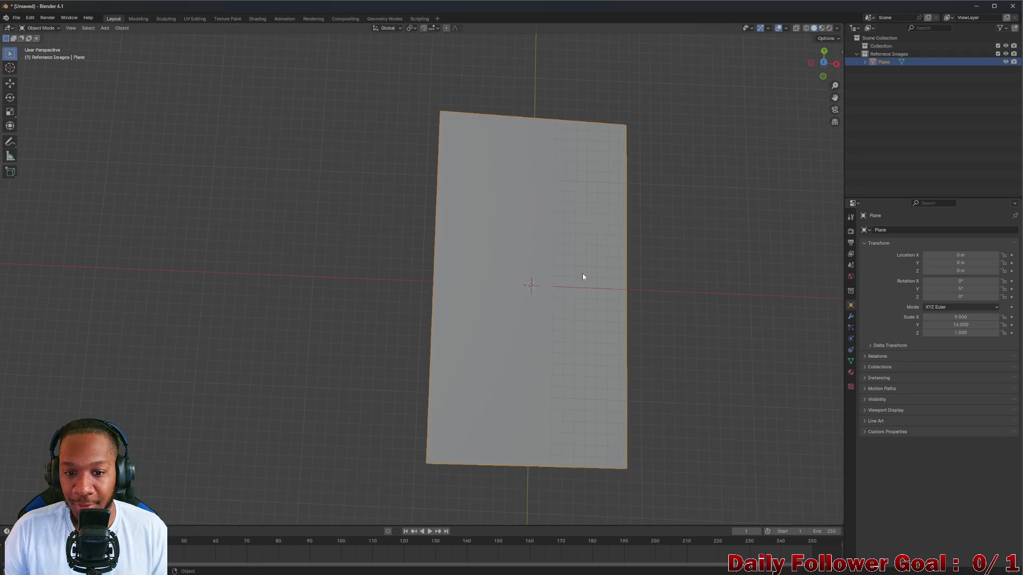
{"action": "left_click", "coordinate": [951, 288]}
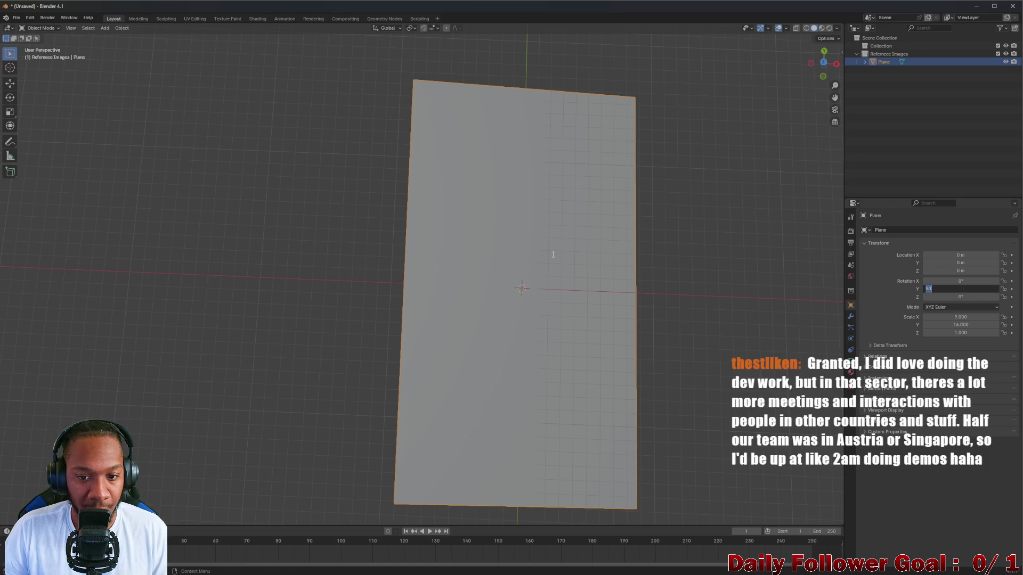
{"action": "key", "text": "Return"}
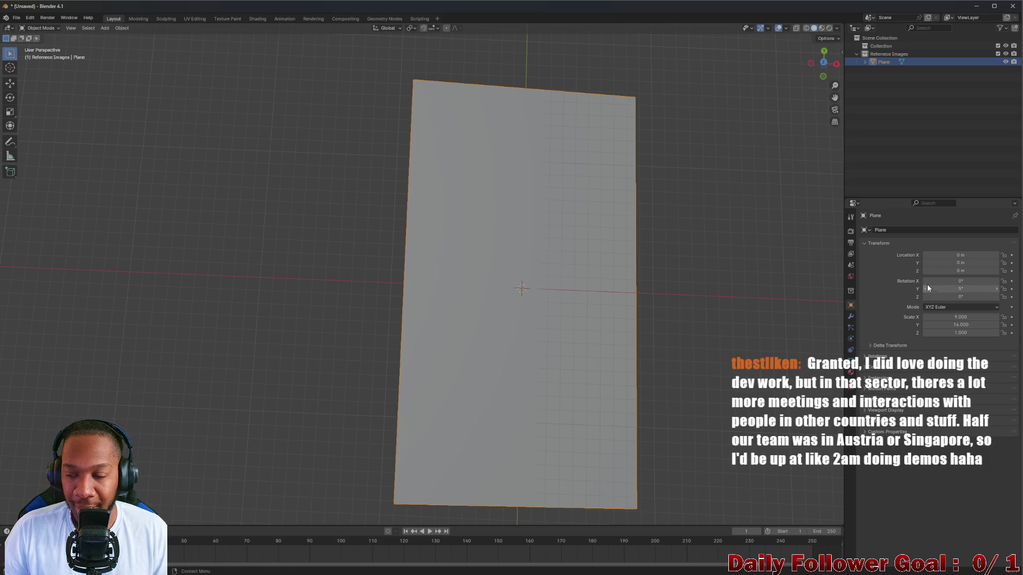
{"action": "left_click", "coordinate": [666, 189]}
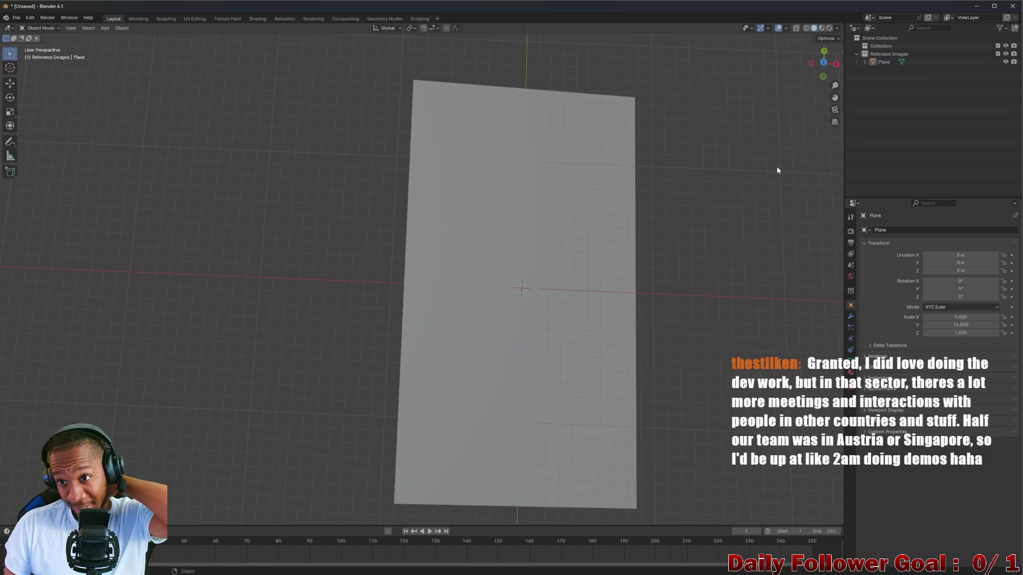
Step: Orbit and zoom to a low, angled perspective of the 9:16 plane
{"action": "mouse_move", "coordinate": [622, 322]}
{"action": "middle_mouse_down"}
{"action": "mouse_move", "coordinate": [594, 302]}
{"action": "mouse_move", "coordinate": [590, 231]}
{"action": "mouse_move", "coordinate": [562, 219]}
{"action": "mouse_move", "coordinate": [617, 224]}
{"action": "mouse_move", "coordinate": [367, 219]}
{"action": "mouse_move", "coordinate": [474, 216]}
{"action": "mouse_move", "coordinate": [460, 226]}
{"action": "mouse_move", "coordinate": [468, 237]}
{"action": "mouse_move", "coordinate": [479, 224]}
{"action": "mouse_move", "coordinate": [377, 222]}
{"action": "mouse_move", "coordinate": [392, 224]}
{"action": "mouse_move", "coordinate": [390, 244]}
{"action": "mouse_move", "coordinate": [386, 228]}
{"action": "middle_mouse_up"}
{"action": "scroll", "coordinate": [589, 223], "scroll_direction": "up", "scroll_amount": 3}
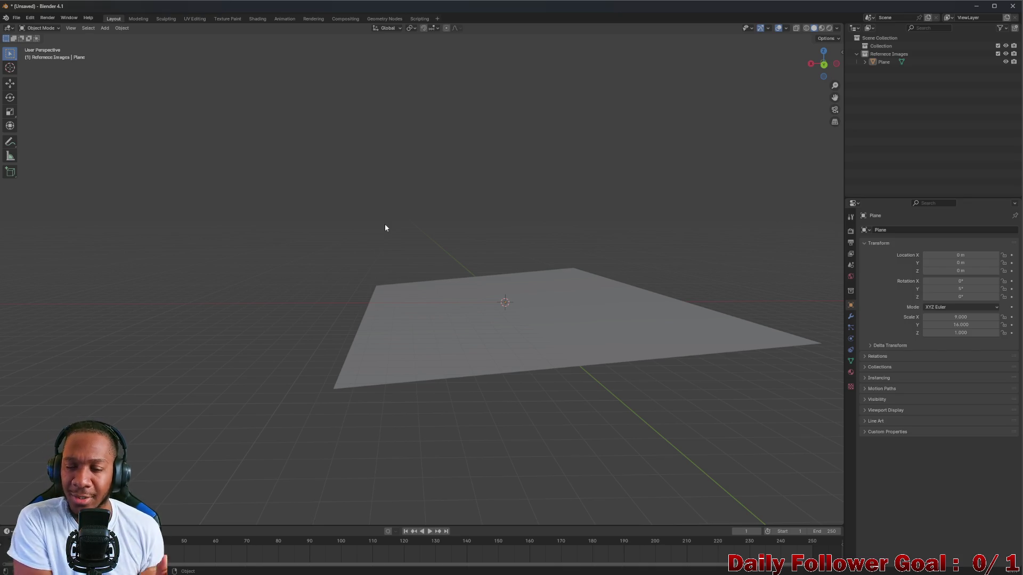
{"action": "mouse_move", "coordinate": [391, 224]}
{"action": "middle_mouse_down"}
{"action": "mouse_move", "coordinate": [484, 235]}
{"action": "mouse_move", "coordinate": [581, 221]}
{"action": "mouse_move", "coordinate": [535, 229]}
{"action": "mouse_move", "coordinate": [542, 241]}
{"action": "mouse_move", "coordinate": [554, 229]}
{"action": "mouse_move", "coordinate": [548, 237]}
{"action": "middle_mouse_up"}
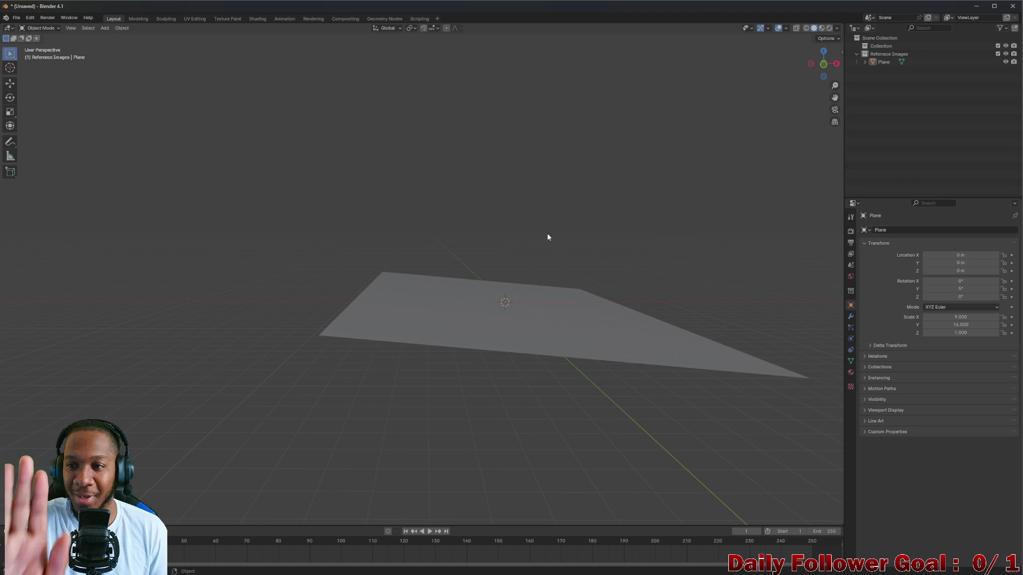
{"action": "middle_click_drag", "start_coordinate": [548, 237], "coordinate": [560, 239]}
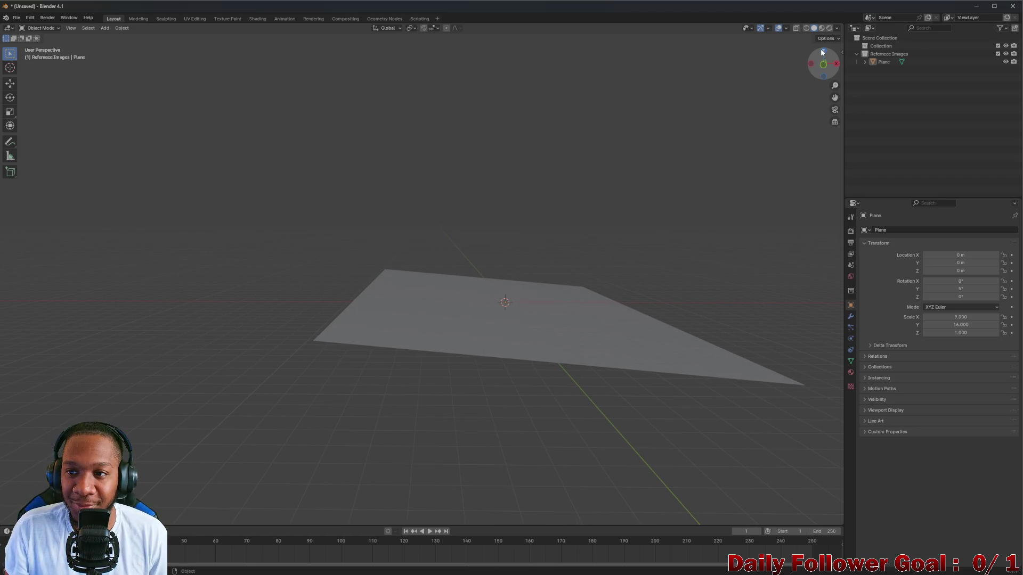
{"action": "middle_click_drag", "start_coordinate": [662, 167], "coordinate": [552, 265]}
Step: Select the plane and set its X rotation to 90°, bringing Y rotation back to 5°
{"action": "left_click", "coordinate": [533, 321]}
{"action": "left_click", "coordinate": [928, 281]}
{"action": "type", "text": "100"}
{"action": "key", "text": "Return"}
{"action": "left_click", "coordinate": [928, 281]}
{"action": "type", "text": "90"}
{"action": "key", "text": "Return"}
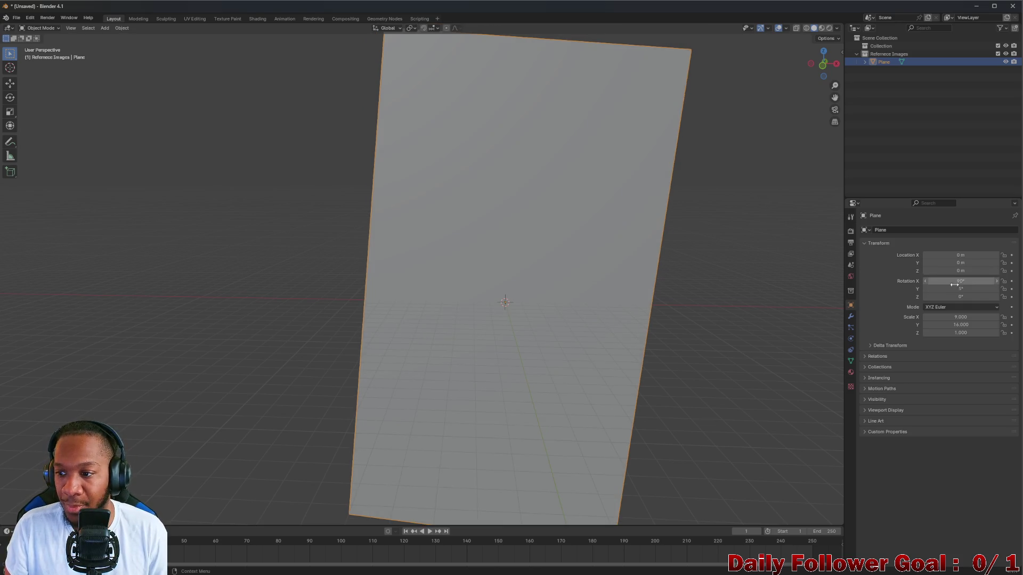
{"action": "left_click_drag", "start_coordinate": [960, 287], "coordinate": [955, 287]}
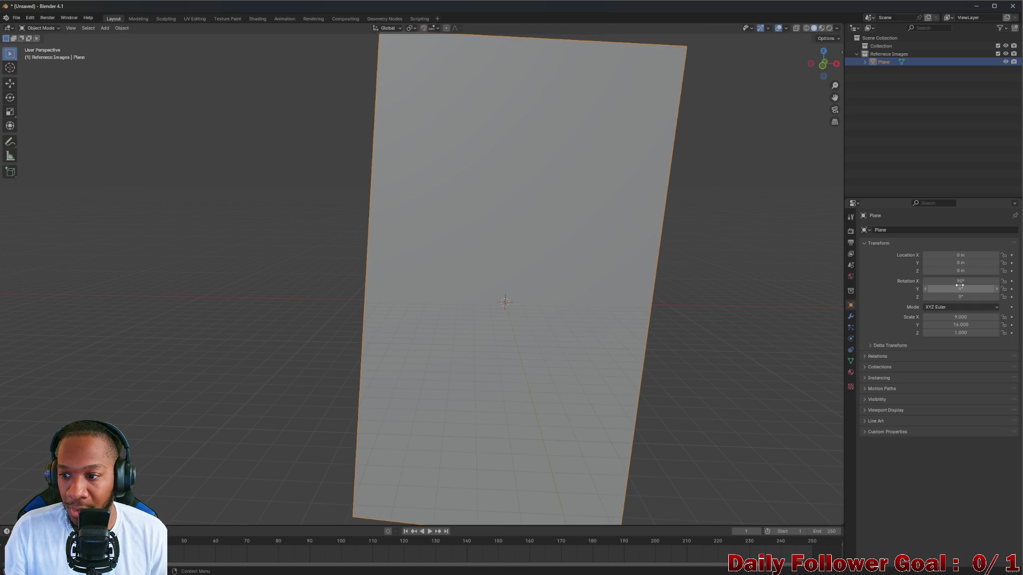
{"action": "mouse_move", "coordinate": [935, 289]}
{"action": "left_mouse_down"}
{"action": "mouse_move", "coordinate": [975, 289]}
{"action": "mouse_move", "coordinate": [936, 290]}
{"action": "left_mouse_up"}
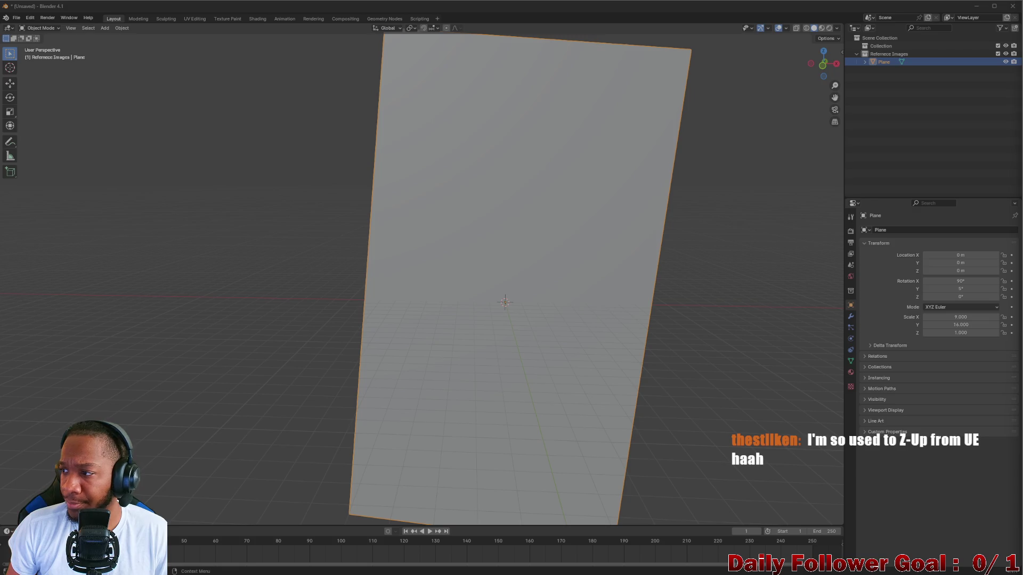
{"action": "left_click", "coordinate": [970, 318]}
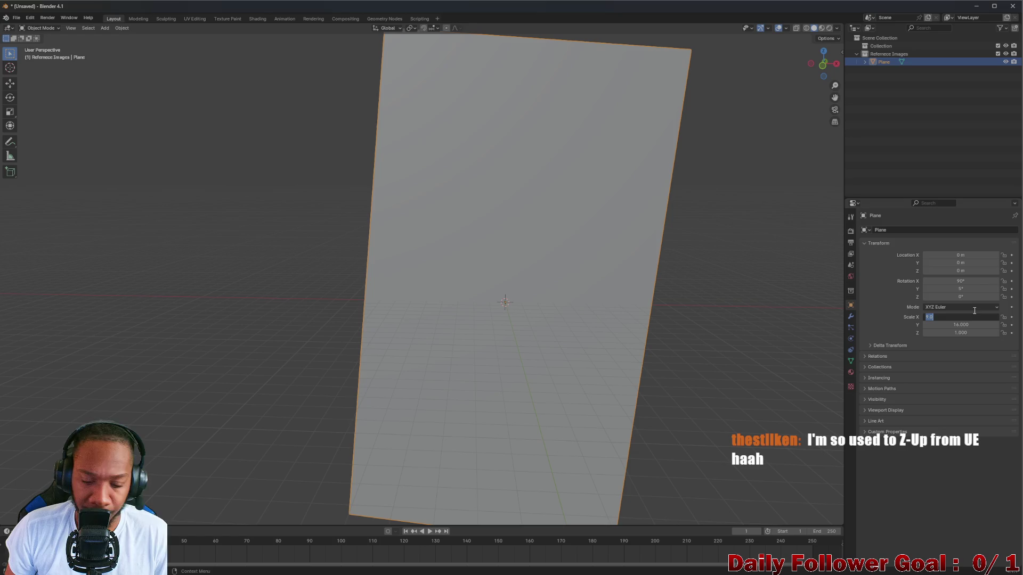
Step: Shrink the plane's scale to 3 on X and 4 on Y
{"action": "type", "text": "2"}
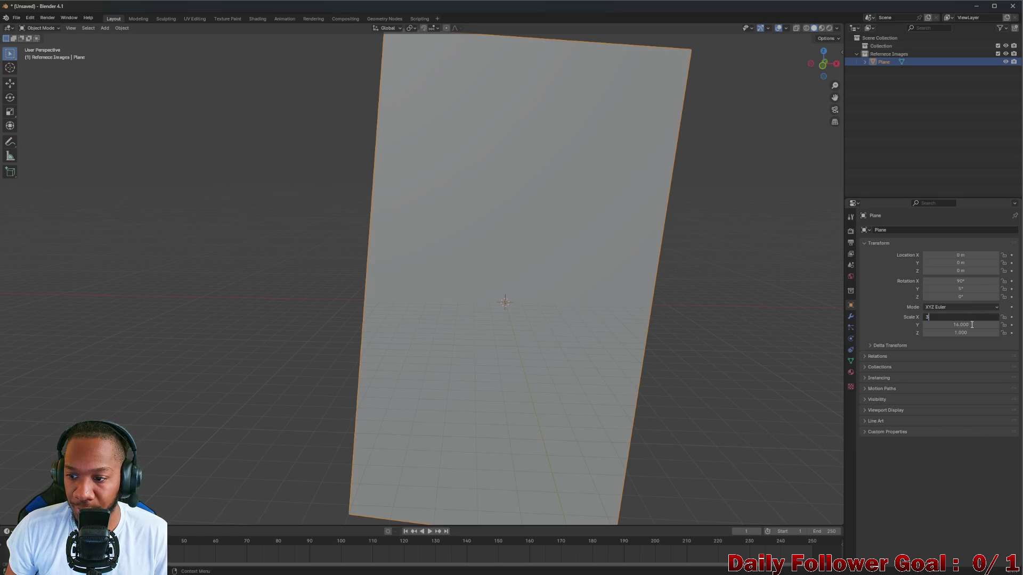
{"action": "key", "text": "Return"}
{"action": "left_click", "coordinate": [976, 325]}
{"action": "key", "text": "BackSpace"}
{"action": "type", "text": "4"}
{"action": "key", "text": "Return"}
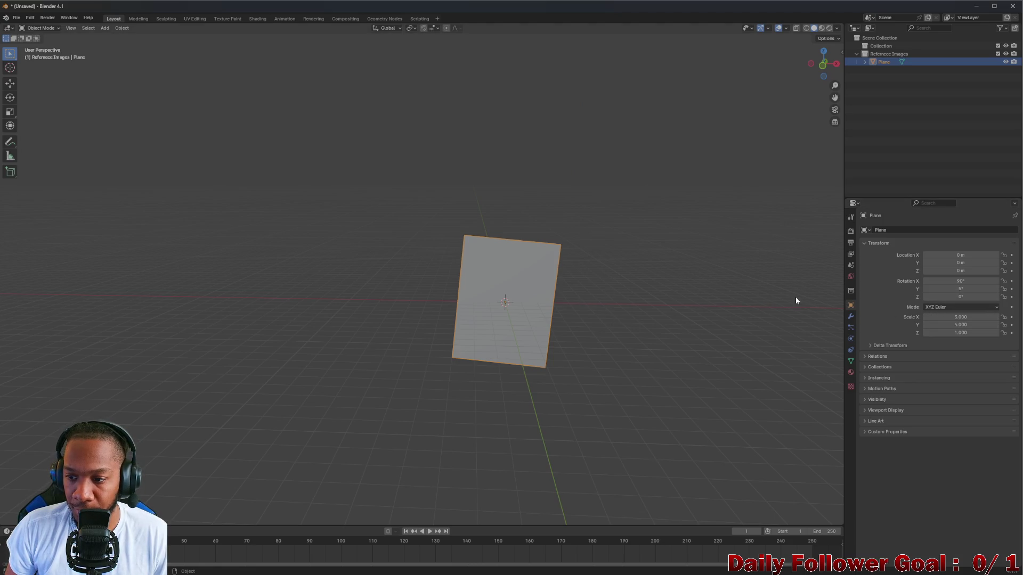
Step: Reset the plane's Y rotation to 0° after briefly trying 90°
{"action": "left_click", "coordinate": [974, 291]}
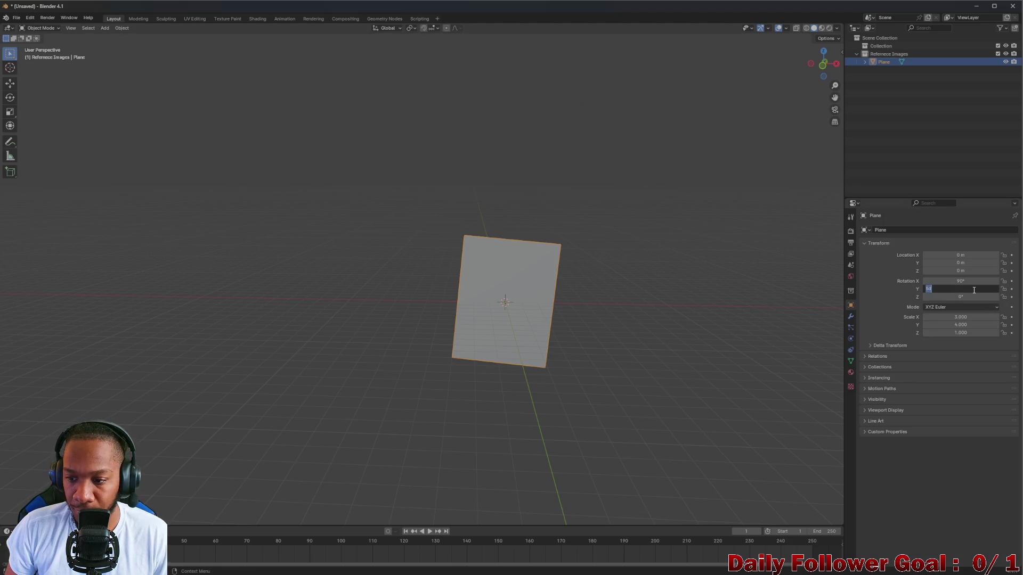
{"action": "type", "text": "90"}
{"action": "key", "text": "Return"}
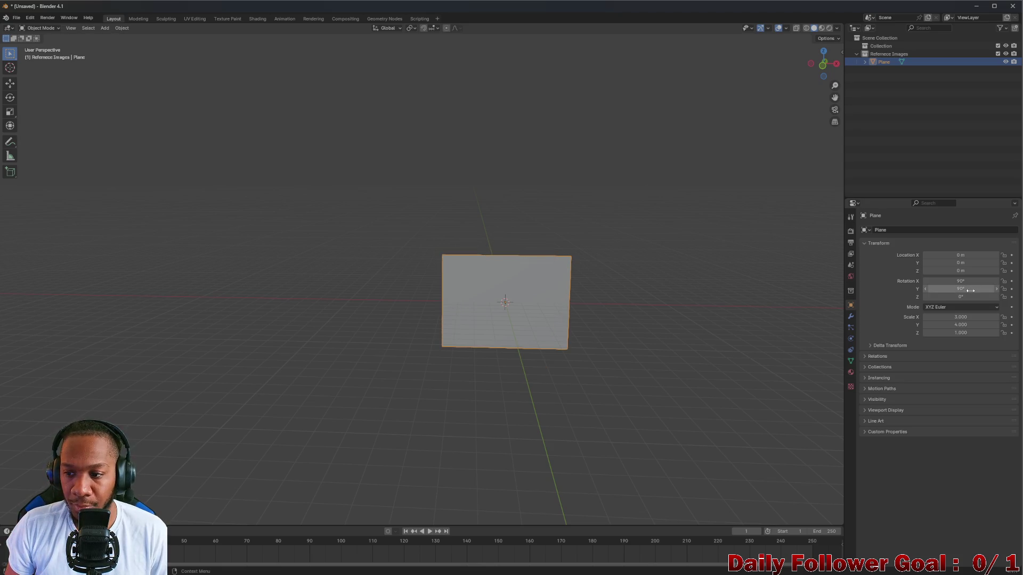
{"action": "left_click", "coordinate": [970, 290]}
{"action": "key", "text": "BackSpace"}
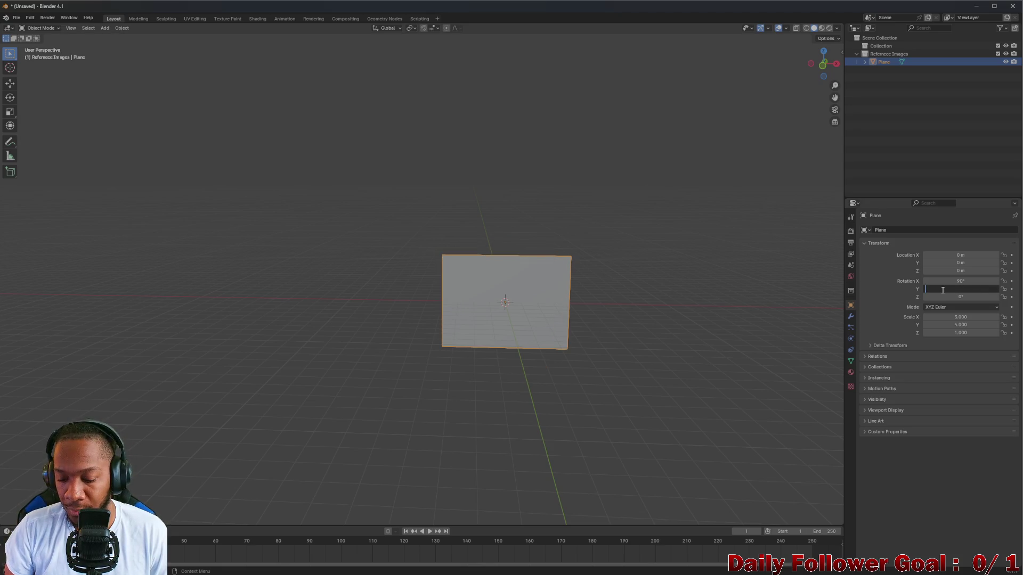
{"action": "key", "text": "Return"}
Step: Rotate the plane around Z, trying 86° and 79° before settling on 90°
{"action": "left_click", "coordinate": [956, 297]}
{"action": "type", "text": "86"}
{"action": "key", "text": "Return"}
{"action": "left_click_drag", "start_coordinate": [959, 297], "coordinate": [946, 297]}
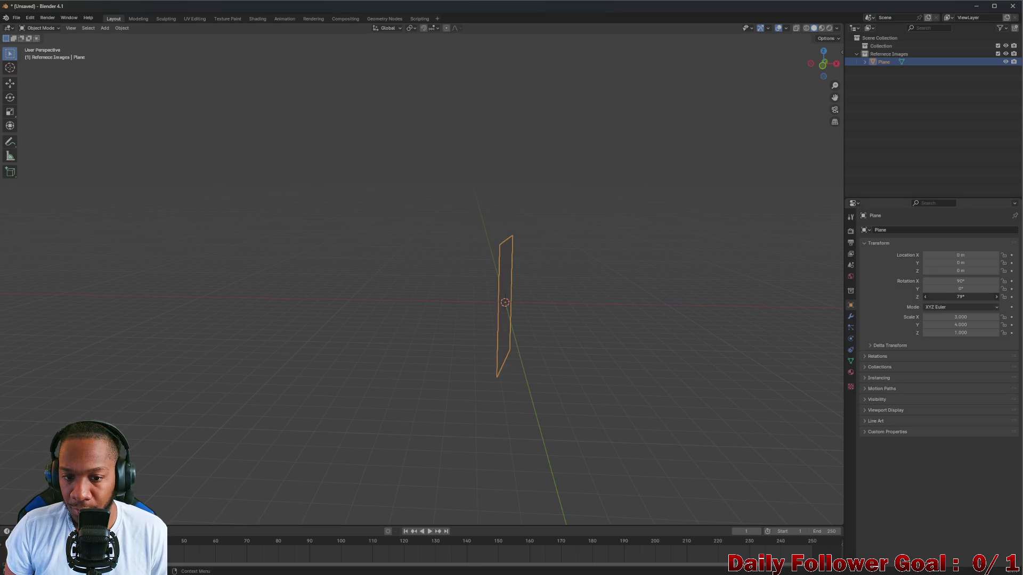
{"action": "mouse_move", "coordinate": [555, 297]}
{"action": "middle_mouse_down"}
{"action": "mouse_move", "coordinate": [589, 299]}
{"action": "mouse_move", "coordinate": [536, 299]}
{"action": "mouse_move", "coordinate": [557, 302]}
{"action": "mouse_move", "coordinate": [543, 272]}
{"action": "mouse_move", "coordinate": [569, 269]}
{"action": "mouse_move", "coordinate": [543, 274]}
{"action": "middle_mouse_up"}
{"action": "left_click", "coordinate": [961, 297]}
{"action": "type", "text": "90"}
{"action": "key", "text": "Return"}
Step: Slide the plane along X to about -2.42 m as the side panel
{"action": "key", "text": "g"}
{"action": "key", "text": "x"}
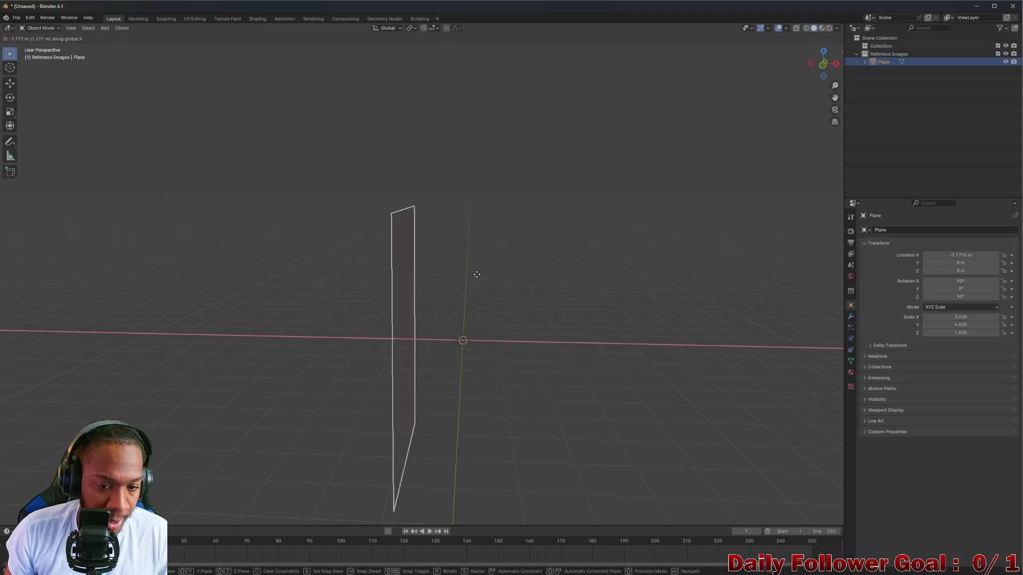
{"action": "left_click", "coordinate": [431, 283]}
{"action": "middle_click_drag", "start_coordinate": [459, 303], "coordinate": [382, 292]}
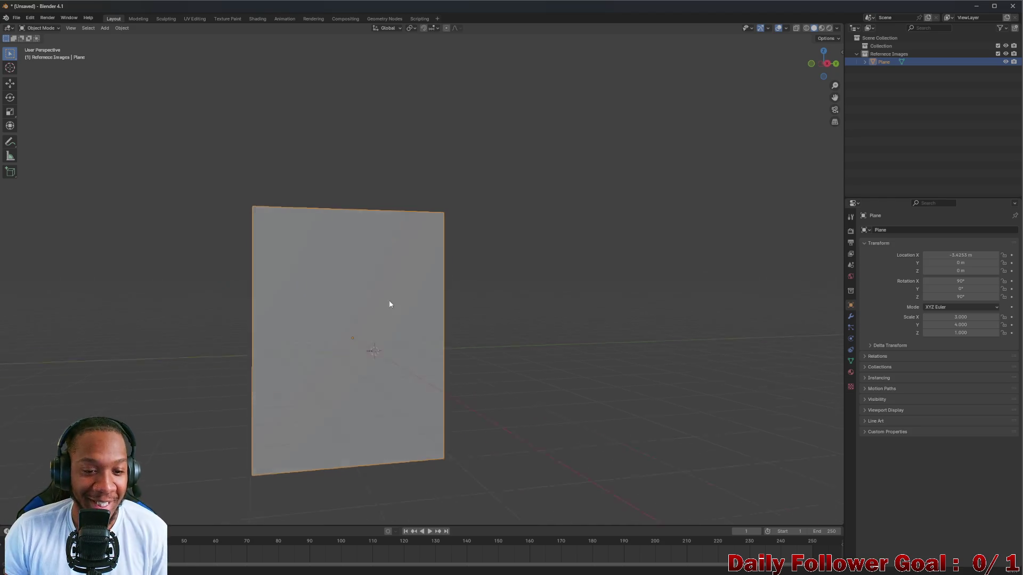
{"action": "middle_click_drag", "start_coordinate": [386, 298], "coordinate": [466, 316]}
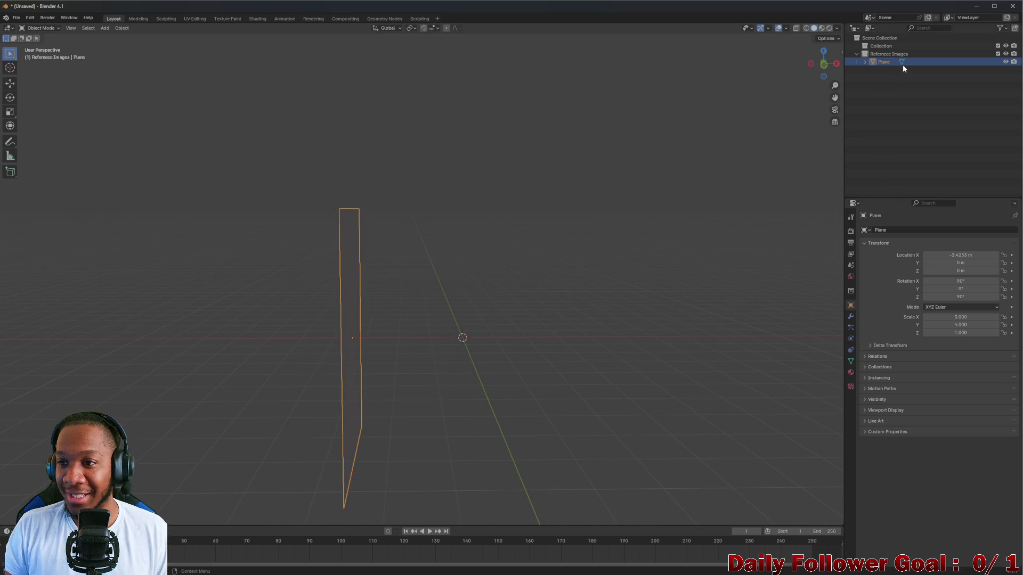
{"action": "mouse_move", "coordinate": [569, 183]}
{"action": "middle_mouse_down"}
{"action": "mouse_move", "coordinate": [470, 187]}
{"action": "mouse_move", "coordinate": [485, 181]}
{"action": "middle_mouse_up"}
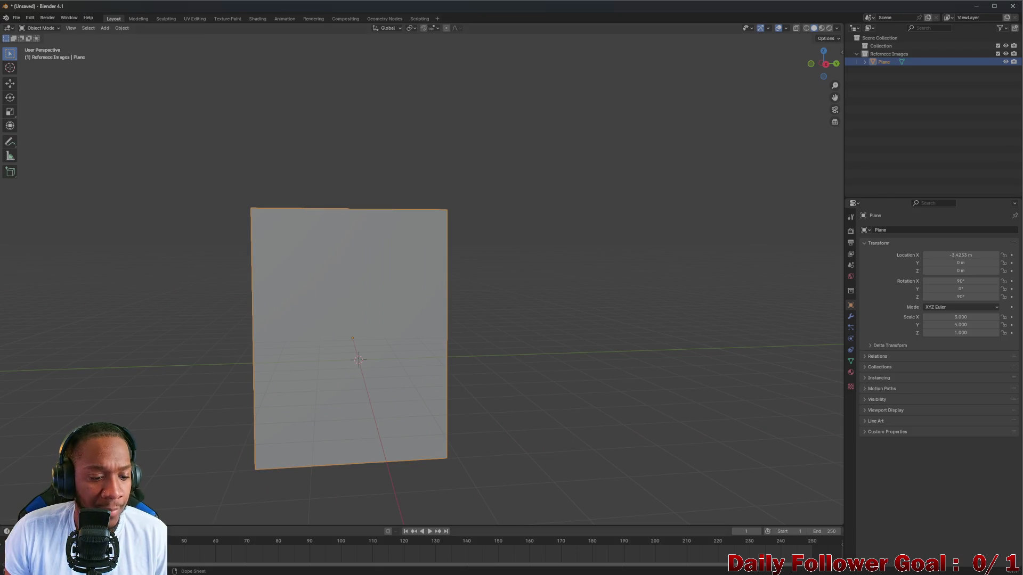
{"action": "mouse_move", "coordinate": [542, 568]}
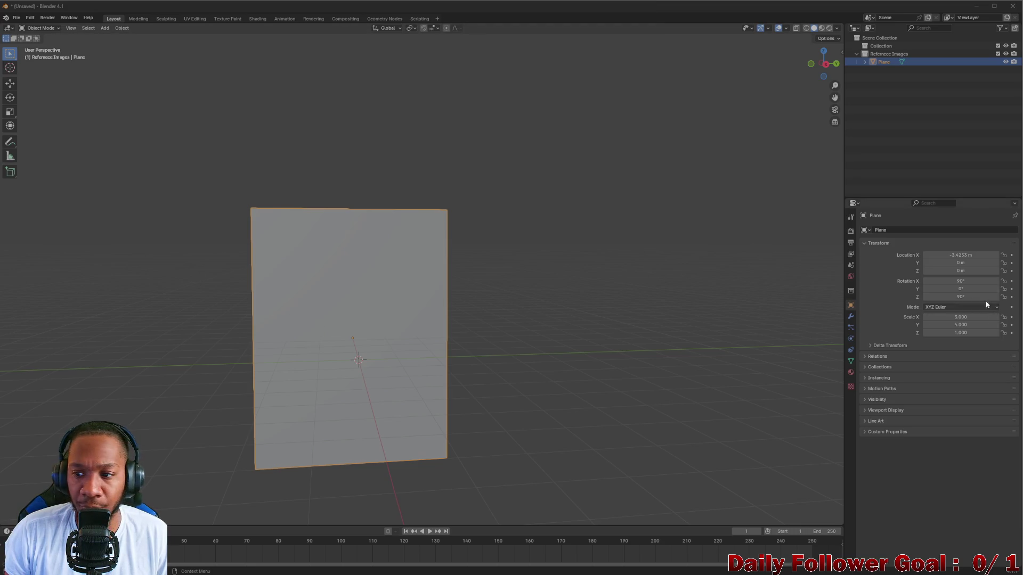
Step: Create a new material for the plane and name it Trashcan_Side
{"action": "left_click", "coordinate": [850, 372]}
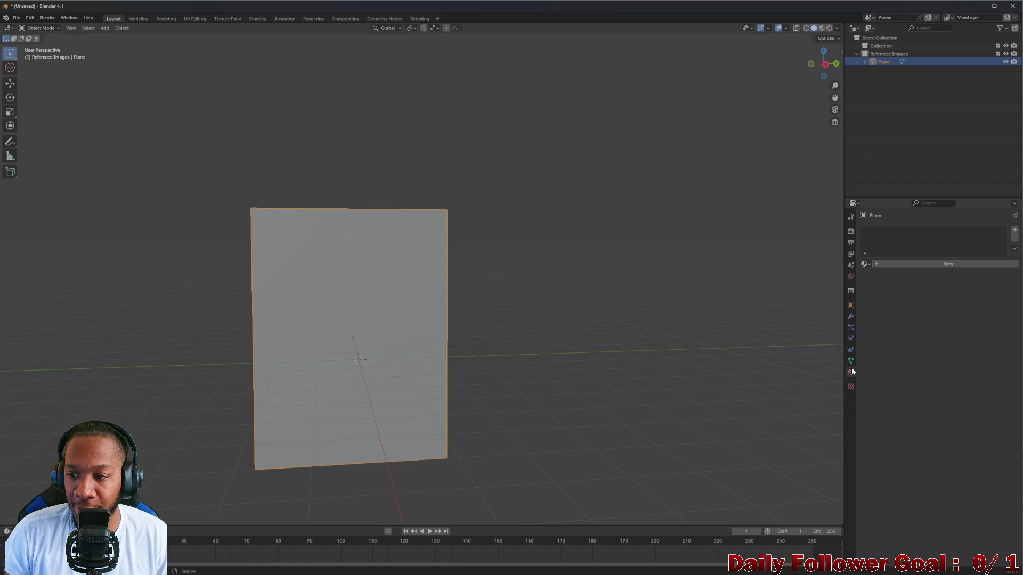
{"action": "left_click", "coordinate": [917, 266]}
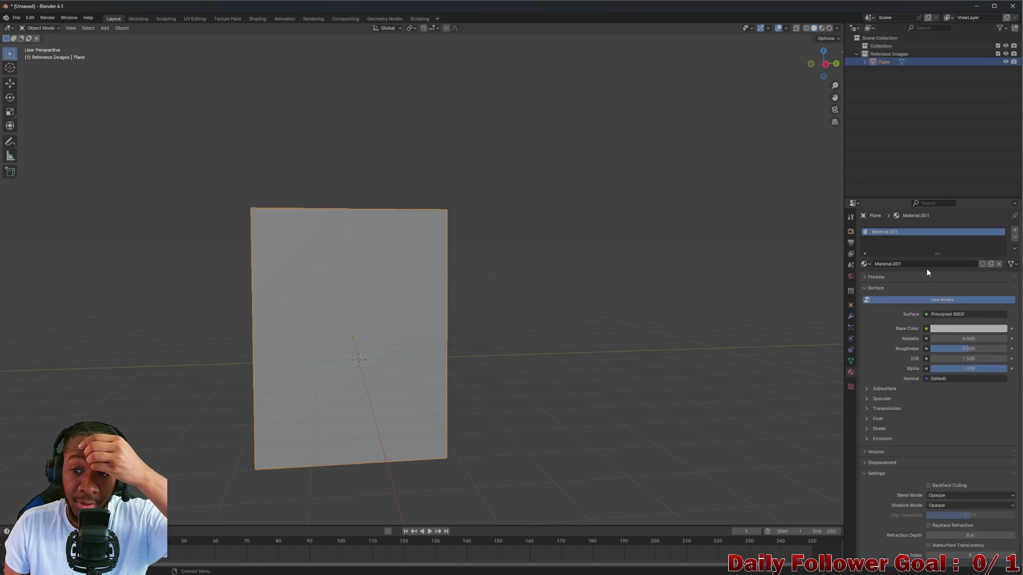
{"action": "left_click", "coordinate": [915, 263]}
{"action": "key", "text": "BackSpace"}
{"action": "type", "text": "Side_"}
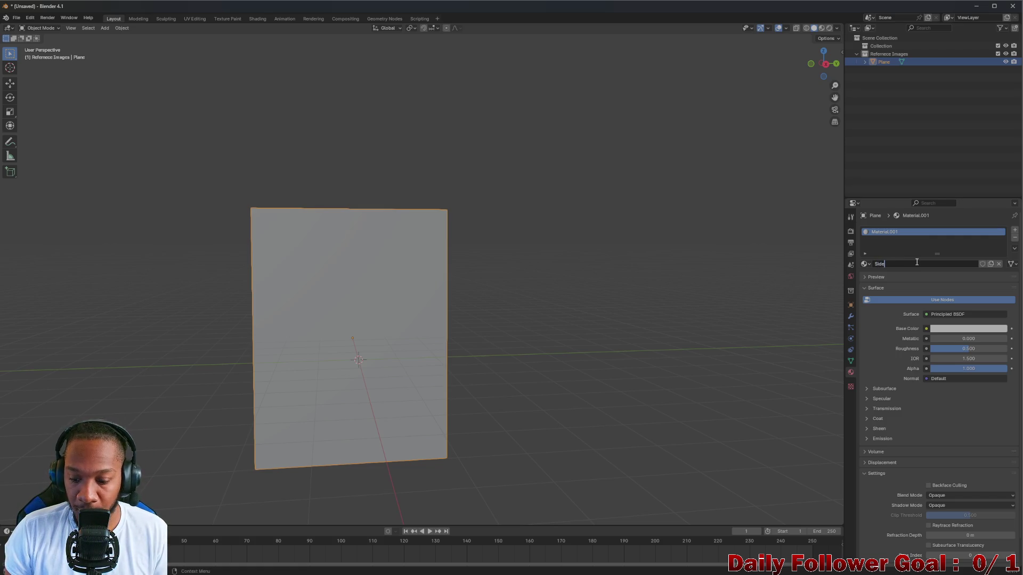
{"action": "key", "text": "BackSpace"}
{"action": "key", "text": "BackSpace"}
{"action": "key", "text": "BackSpace"}
{"action": "type", "text": "Te"}
{"action": "key", "text": "BackSpace"}
{"action": "type", "text": "ras"}
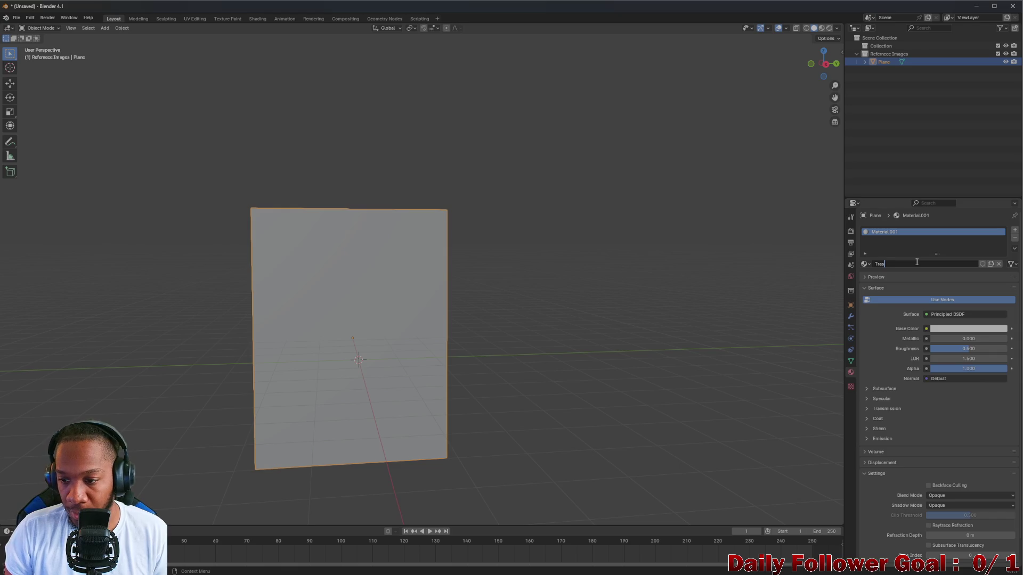
{"action": "type", "text": "hC"}
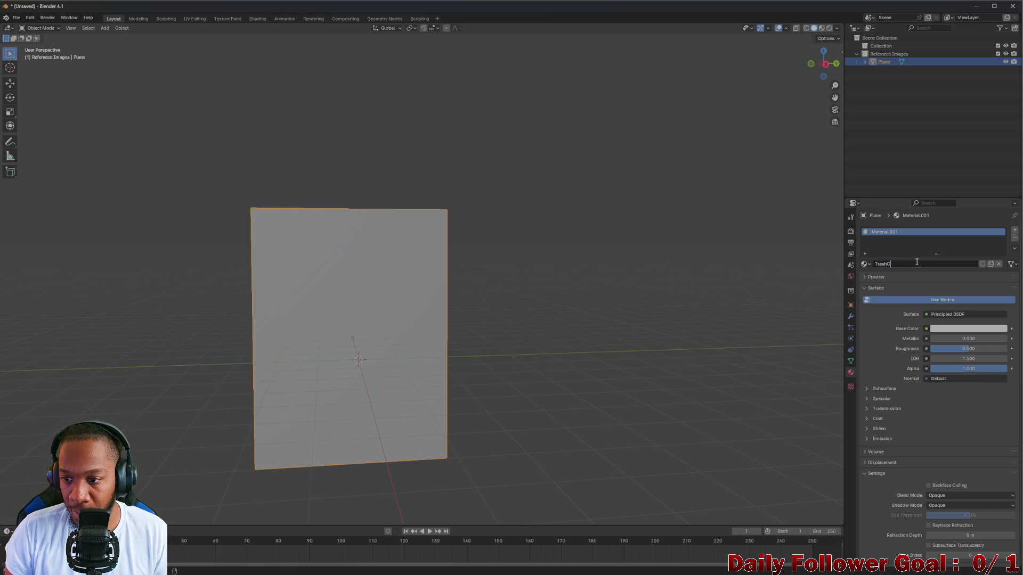
{"action": "key", "text": "BackSpace"}
{"action": "type", "text": "can_"}
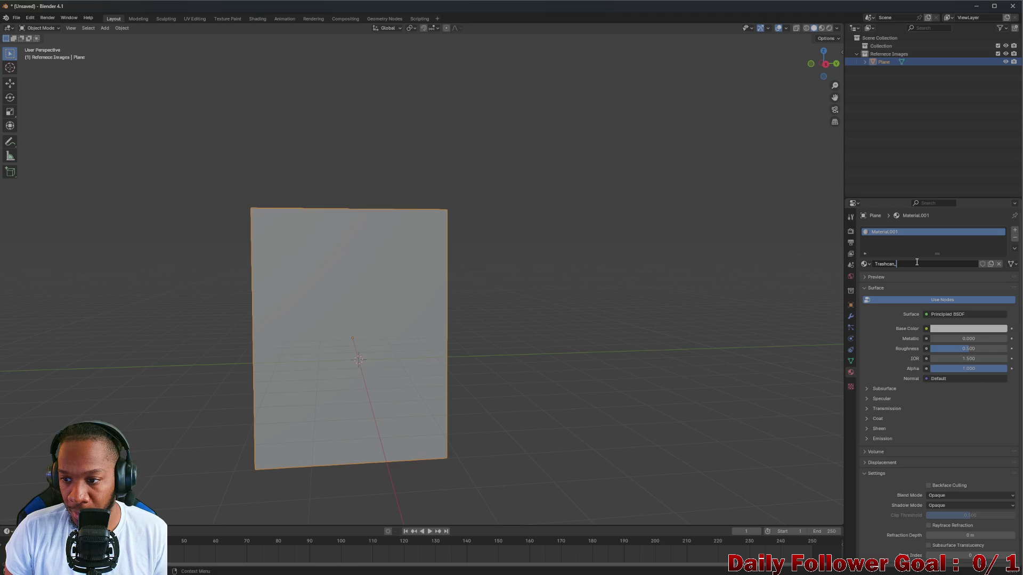
{"action": "type", "text": "Side"}
{"action": "key", "text": "Return"}
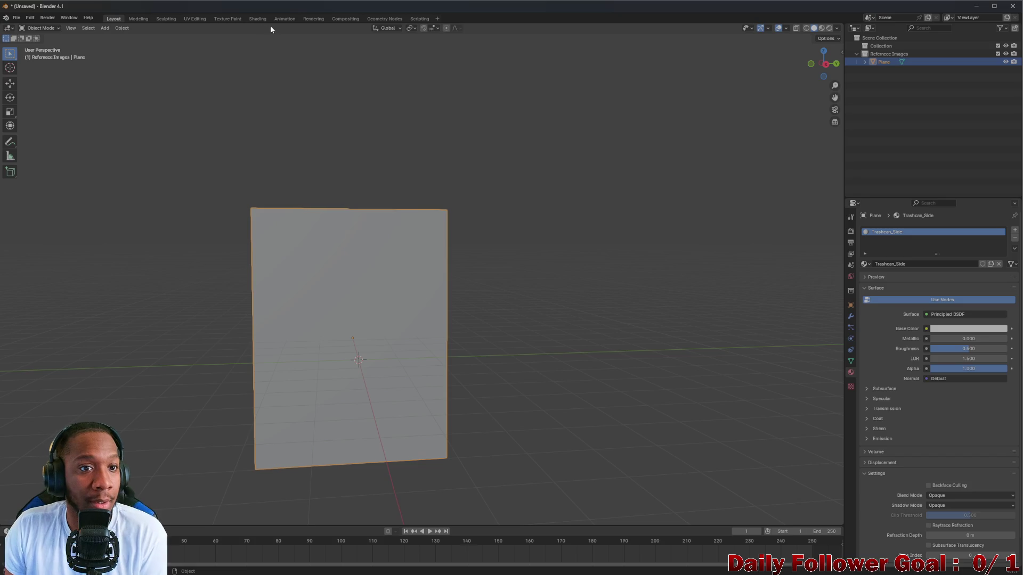
{"action": "left_click", "coordinate": [286, 19]}
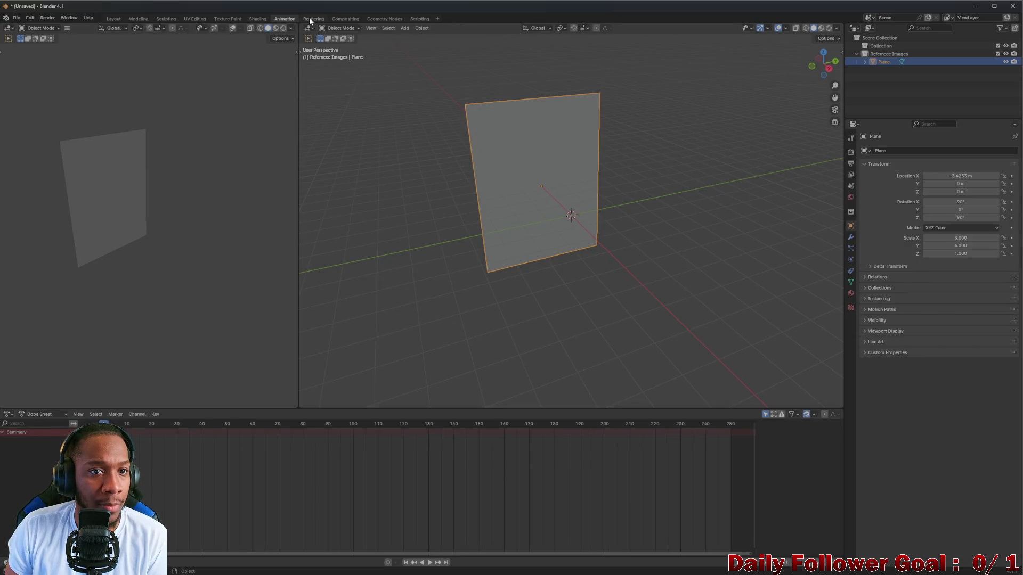
Step: In Shading, connect TrashCan_Side.png's Color to Base Color, then return to Layout
{"action": "left_click", "coordinate": [311, 19]}
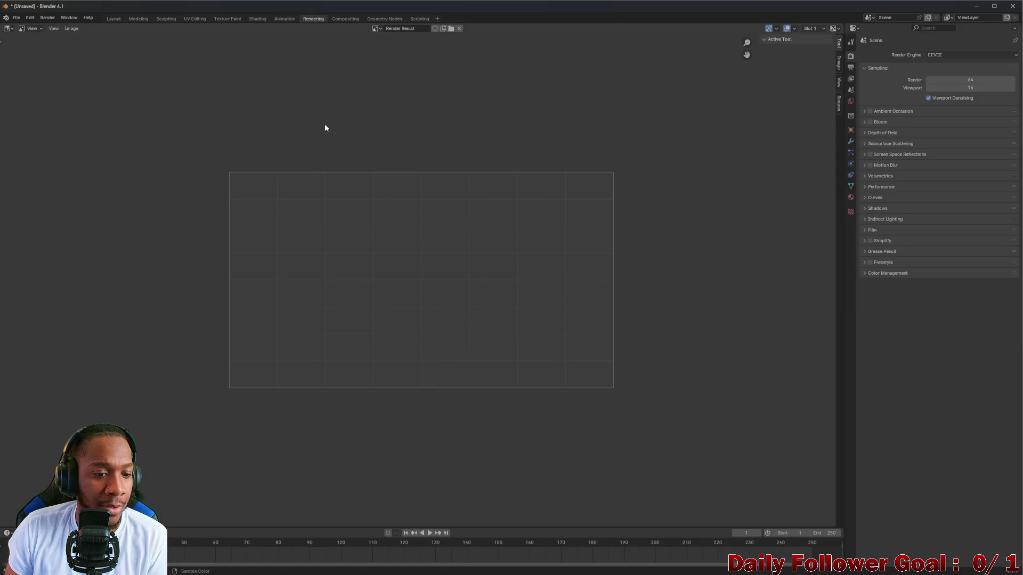
{"action": "left_click", "coordinate": [259, 19]}
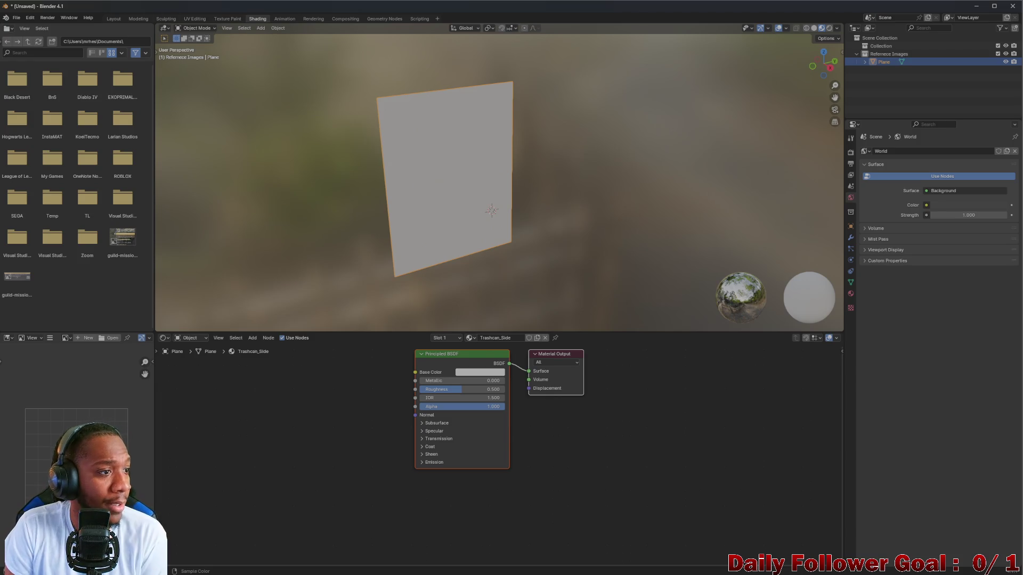
{"action": "mouse_move", "coordinate": [405, 2]}
{"action": "left_mouse_down"}
{"action": "mouse_move", "coordinate": [331, 418]}
{"action": "mouse_move", "coordinate": [372, 421]}
{"action": "left_mouse_up"}
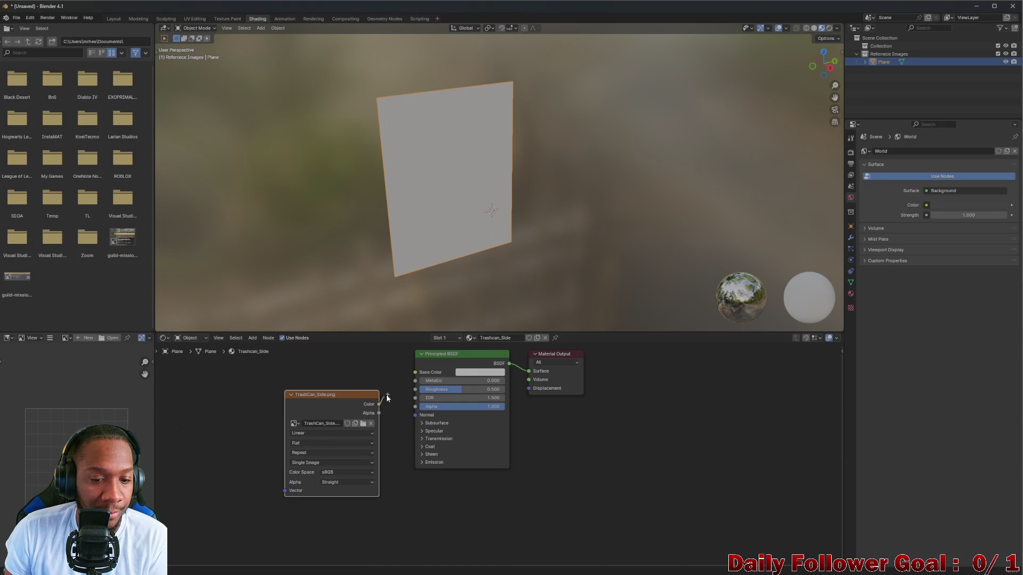
{"action": "left_click_drag", "start_coordinate": [417, 369], "coordinate": [415, 372]}
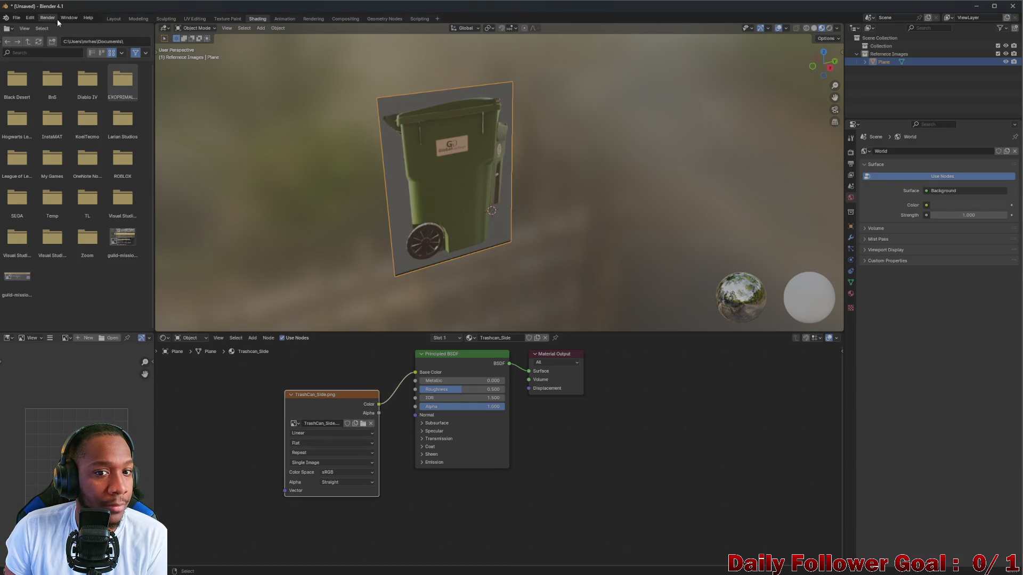
{"action": "left_click", "coordinate": [118, 19]}
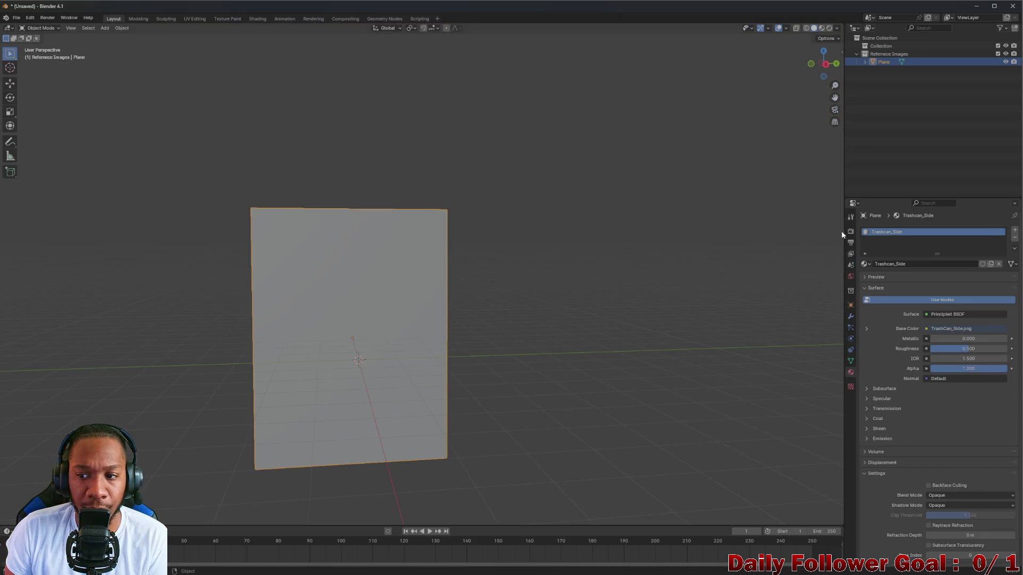
Step: Switch to Material Preview shading and orbit until the trash-can side image shows on the plane
{"action": "left_click", "coordinate": [821, 28]}
{"action": "mouse_move", "coordinate": [442, 284]}
{"action": "middle_mouse_down"}
{"action": "mouse_move", "coordinate": [477, 279]}
{"action": "mouse_move", "coordinate": [411, 283]}
{"action": "mouse_move", "coordinate": [486, 287]}
{"action": "mouse_move", "coordinate": [448, 290]}
{"action": "middle_mouse_up"}
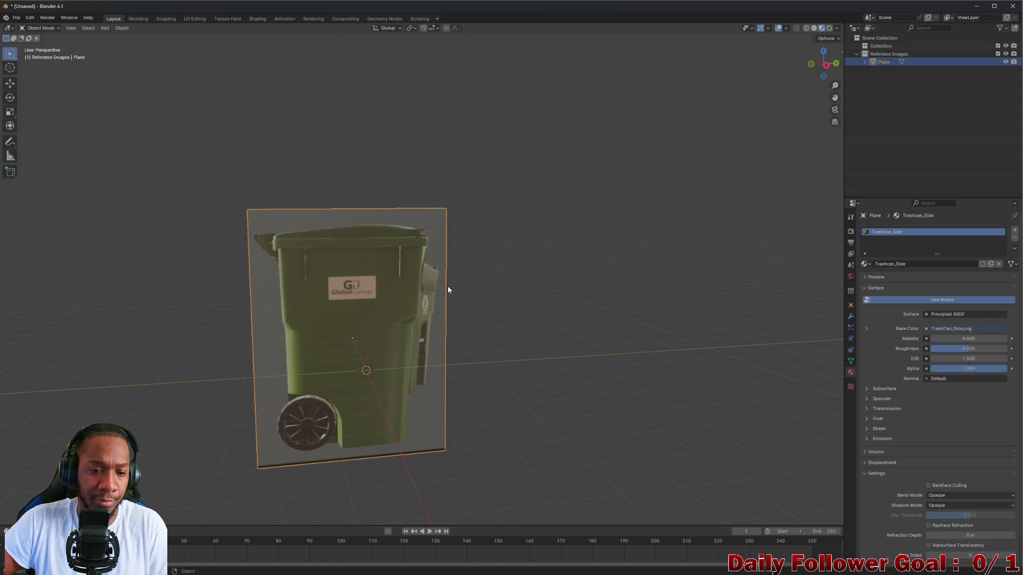
{"action": "mouse_move", "coordinate": [427, 301]}
{"action": "middle_mouse_down"}
{"action": "mouse_move", "coordinate": [488, 300]}
{"action": "mouse_move", "coordinate": [519, 318]}
{"action": "mouse_move", "coordinate": [534, 295]}
{"action": "mouse_move", "coordinate": [508, 299]}
{"action": "mouse_move", "coordinate": [544, 318]}
{"action": "mouse_move", "coordinate": [596, 301]}
{"action": "mouse_move", "coordinate": [487, 302]}
{"action": "mouse_move", "coordinate": [557, 306]}
{"action": "mouse_move", "coordinate": [487, 303]}
{"action": "mouse_move", "coordinate": [513, 309]}
{"action": "mouse_move", "coordinate": [494, 309]}
{"action": "mouse_move", "coordinate": [509, 324]}
{"action": "mouse_move", "coordinate": [500, 299]}
{"action": "mouse_move", "coordinate": [496, 326]}
{"action": "middle_mouse_up"}
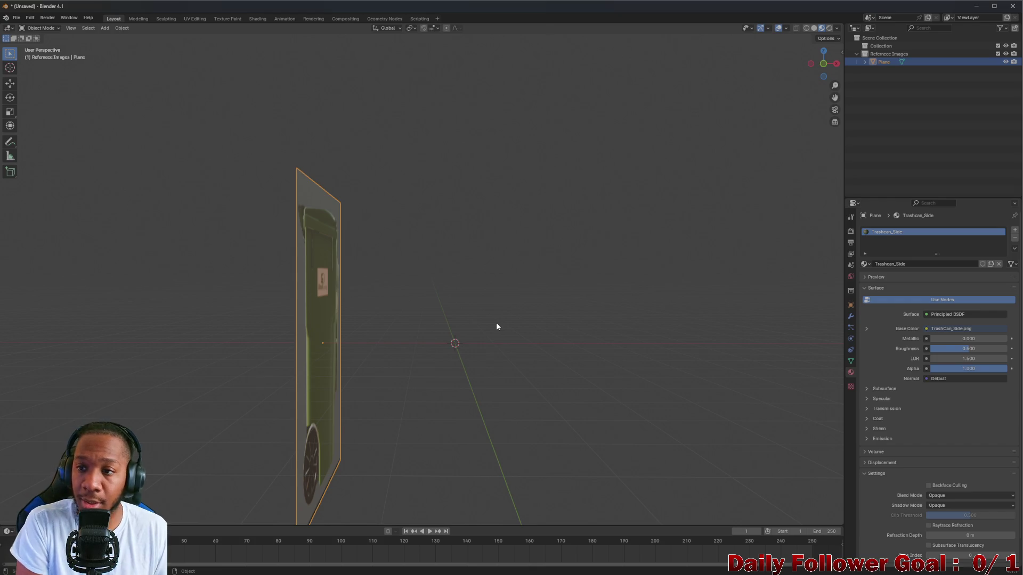
Step: Rename the Plane object to Side in the Outliner
{"action": "double_click", "coordinate": [890, 62]}
{"action": "type", "text": "SD"}
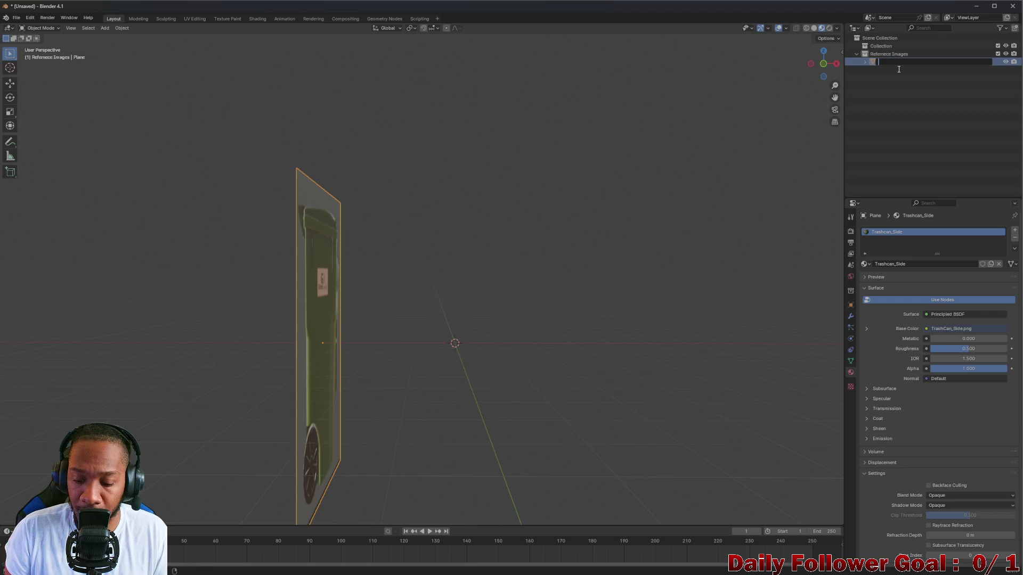
{"action": "type", "text": "ide"}
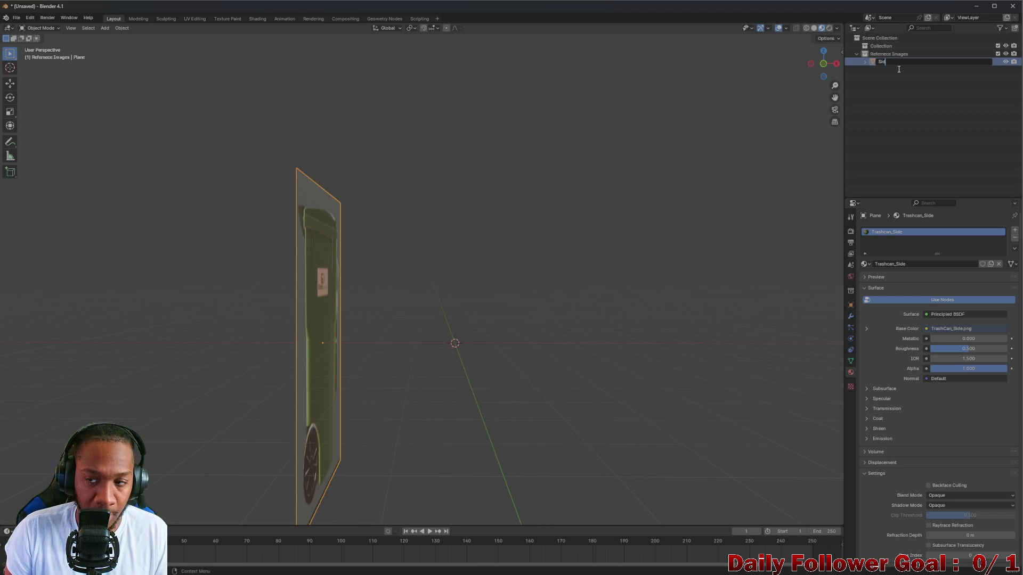
{"action": "key", "text": "Return"}
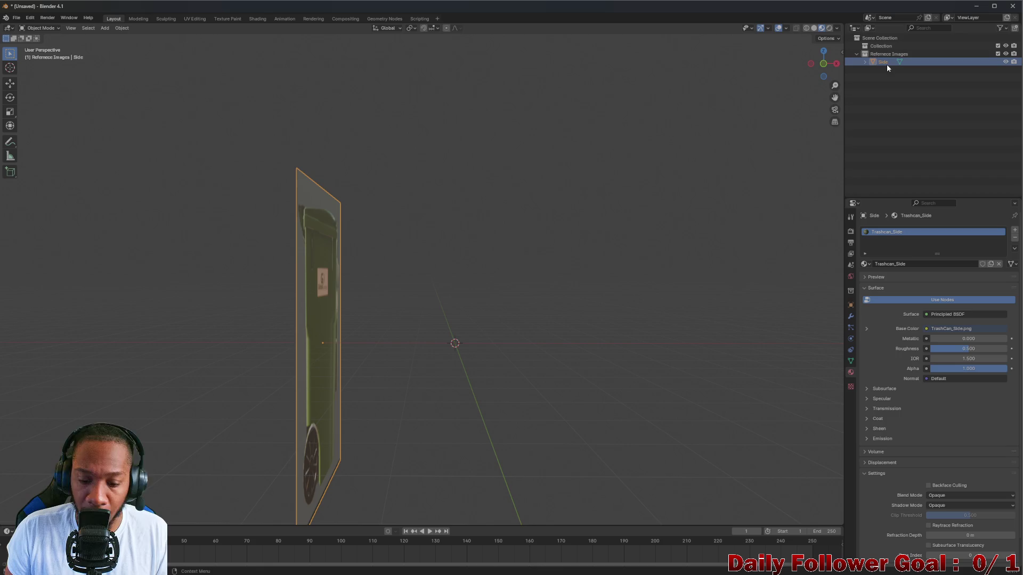
{"action": "left_click", "coordinate": [895, 76]}
Step: Reselect the Side plane, orbit to face it, and open its context menu
{"action": "left_click", "coordinate": [888, 63]}
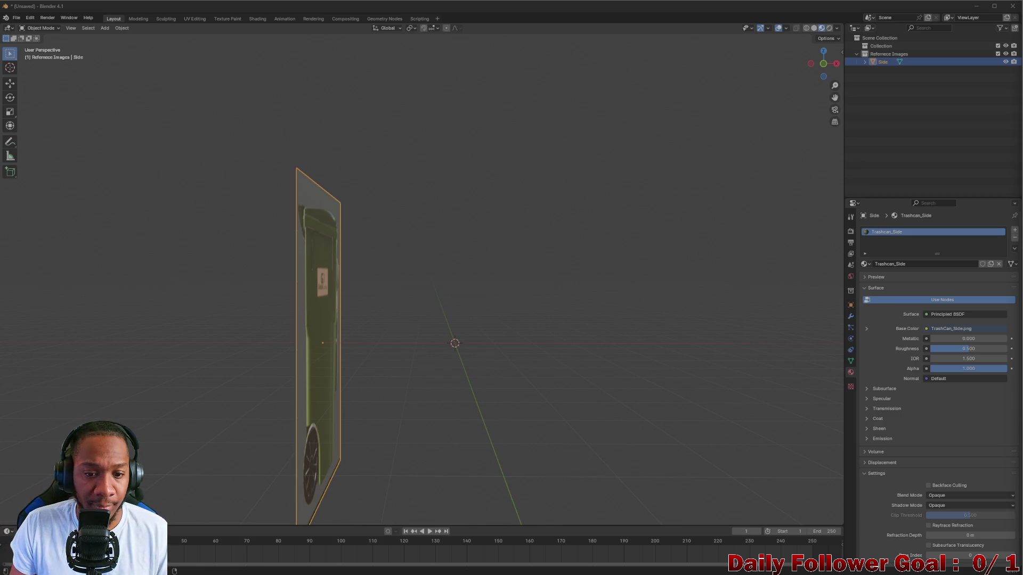
{"action": "middle_click_drag", "start_coordinate": [502, 271], "coordinate": [501, 276]}
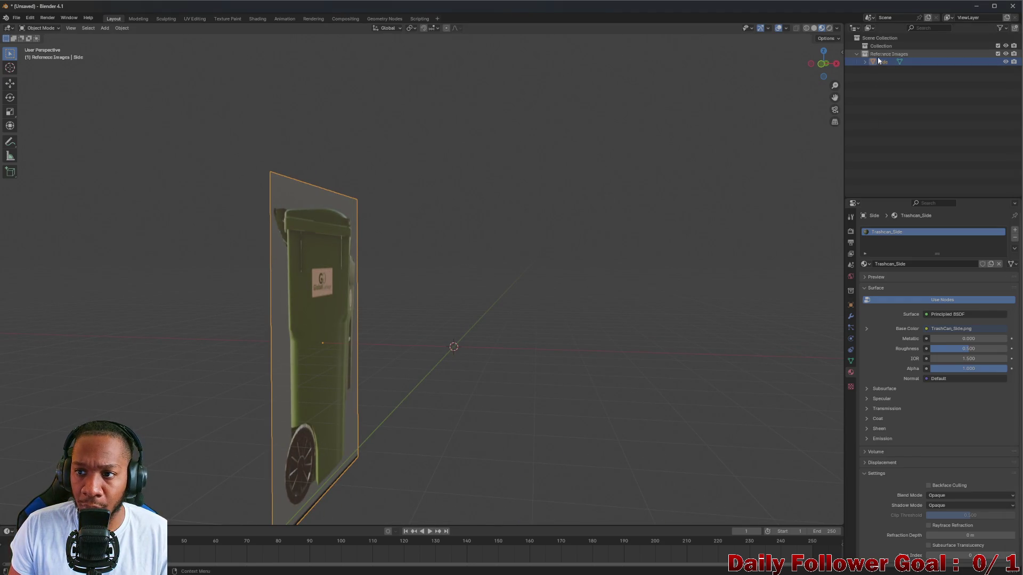
{"action": "left_click", "coordinate": [889, 66]}
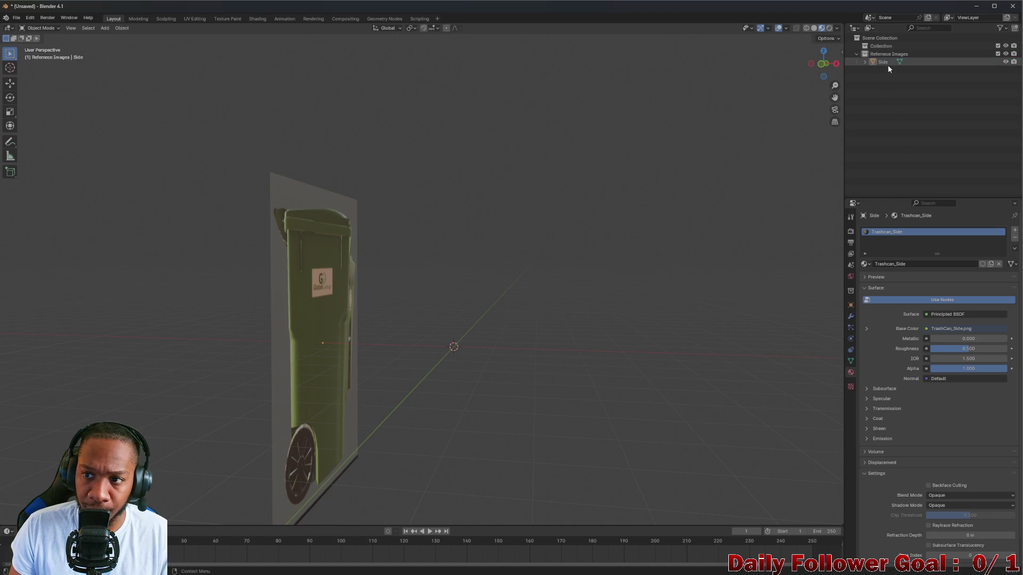
{"action": "left_click", "coordinate": [879, 64]}
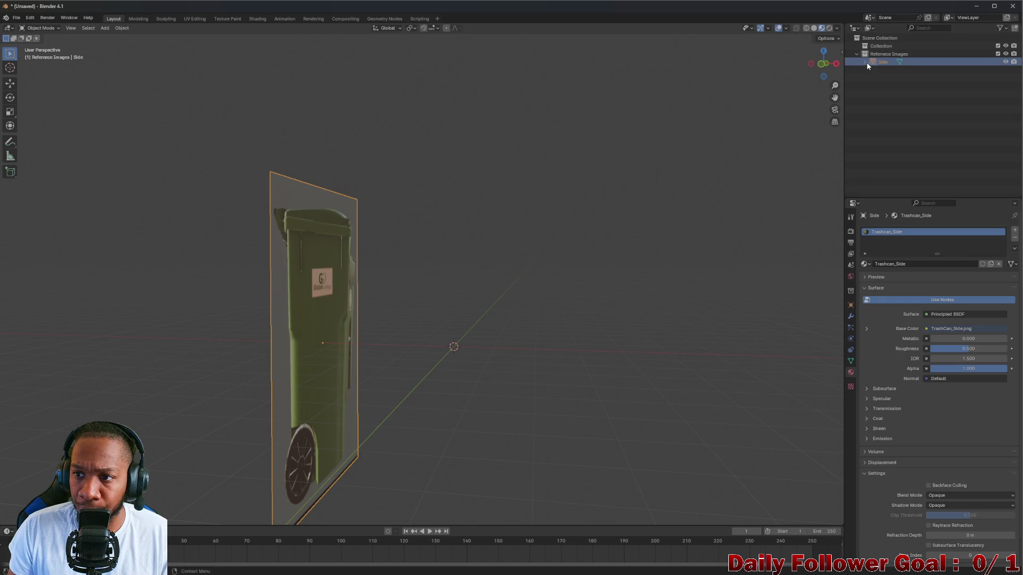
{"action": "right_click", "coordinate": [874, 62]}
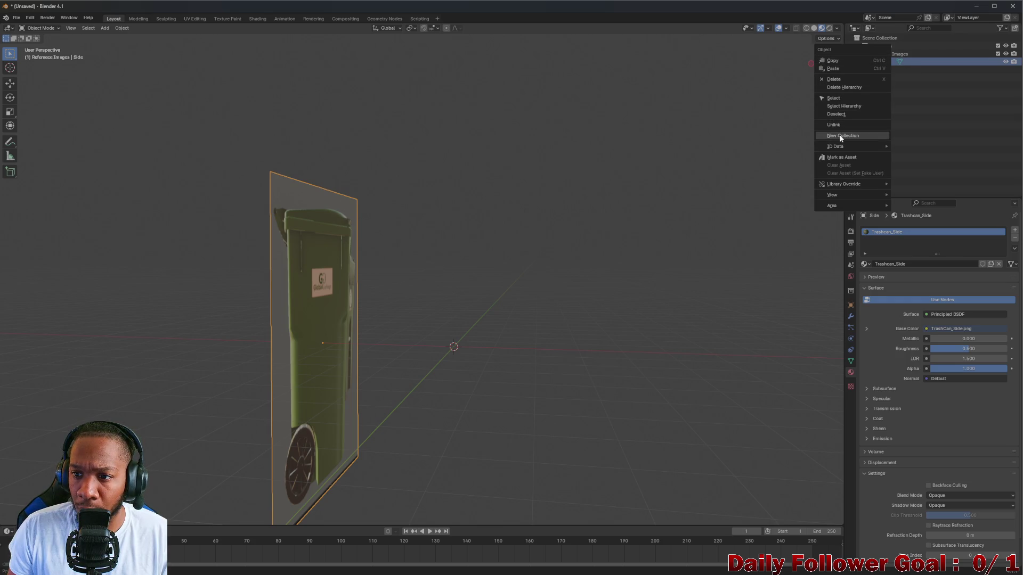
Step: Dismiss the context menu and reselect the Side plane in the Outliner
{"action": "mouse_move", "coordinate": [835, 197]}
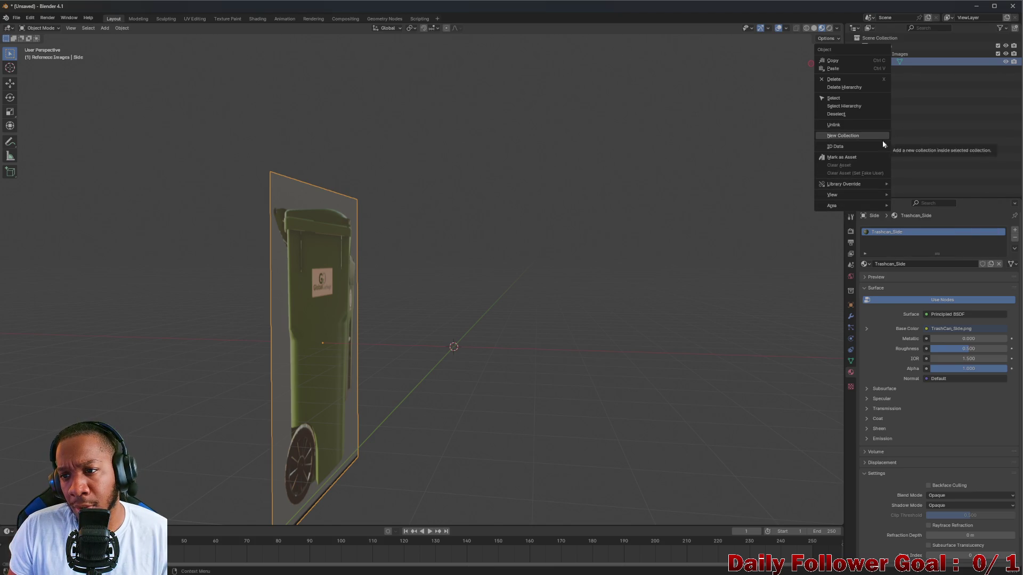
{"action": "left_click", "coordinate": [906, 106]}
{"action": "left_click", "coordinate": [884, 100]}
{"action": "left_click", "coordinate": [889, 62]}
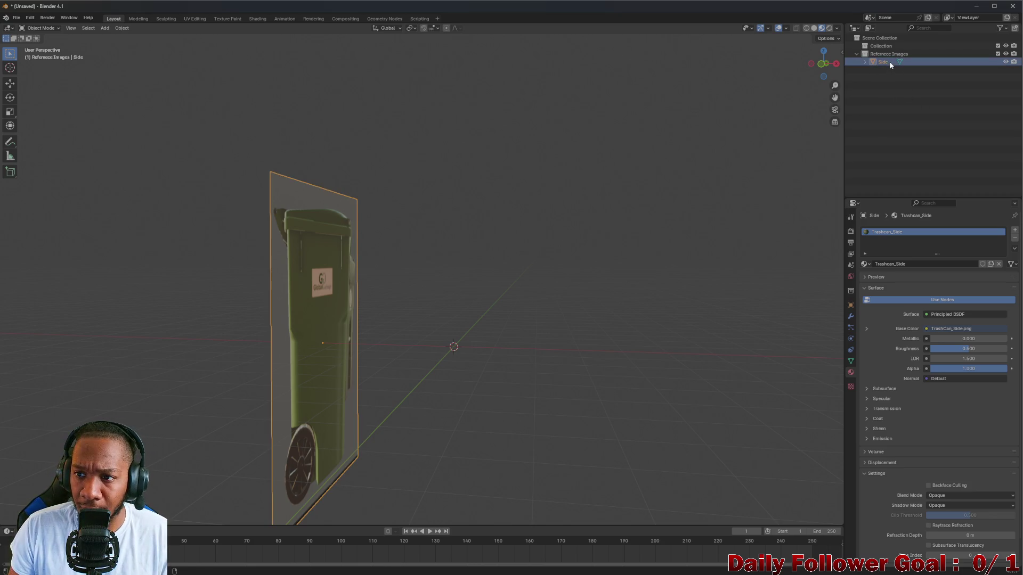
{"action": "left_click", "coordinate": [891, 83]}
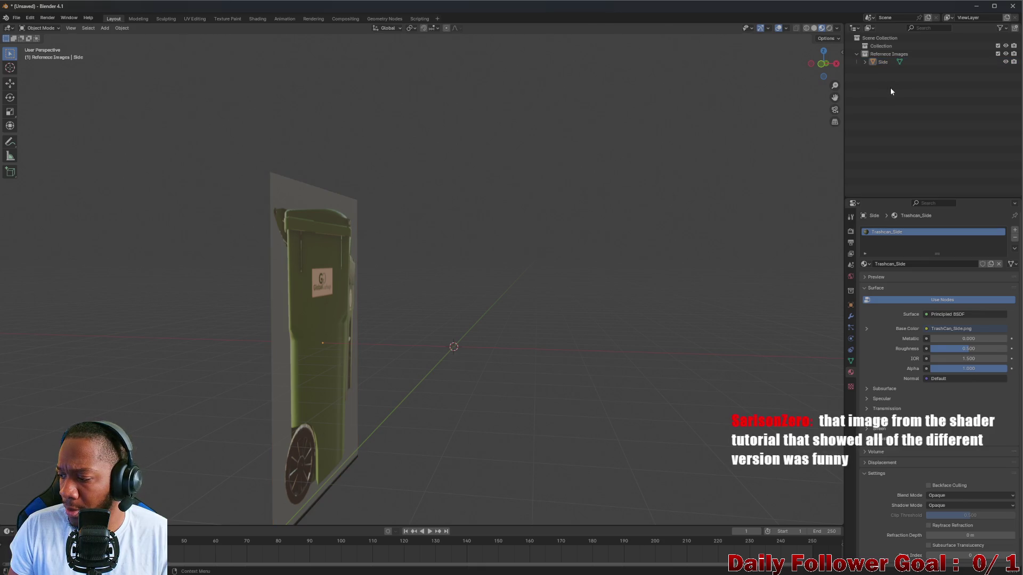
{"action": "left_click", "coordinate": [883, 64]}
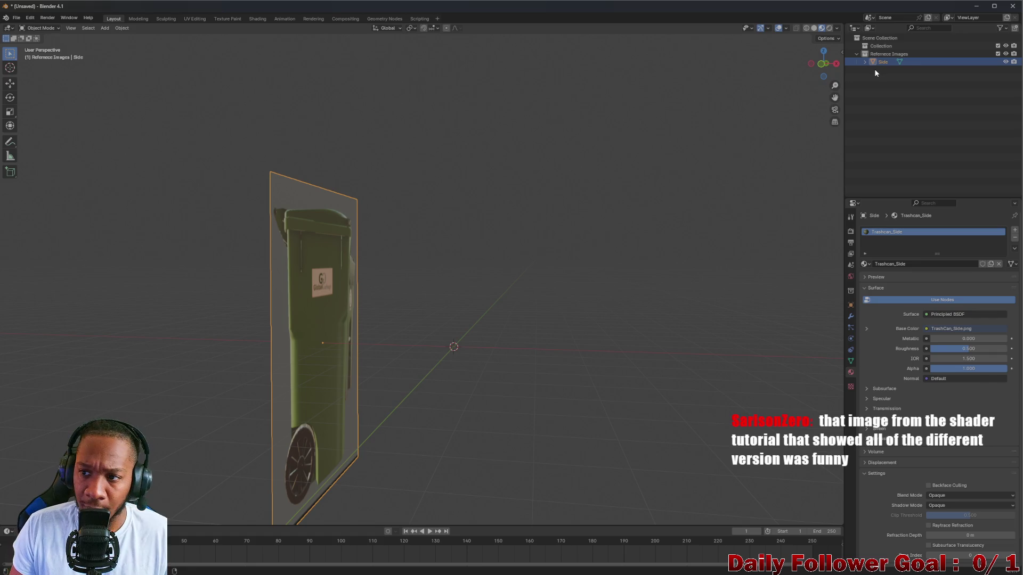
Step: Copy and paste the Side plane with Ctrl+C / Ctrl+V, then select the new Side.001
{"action": "right_click", "coordinate": [881, 62]}
{"action": "key", "text": "Escape"}
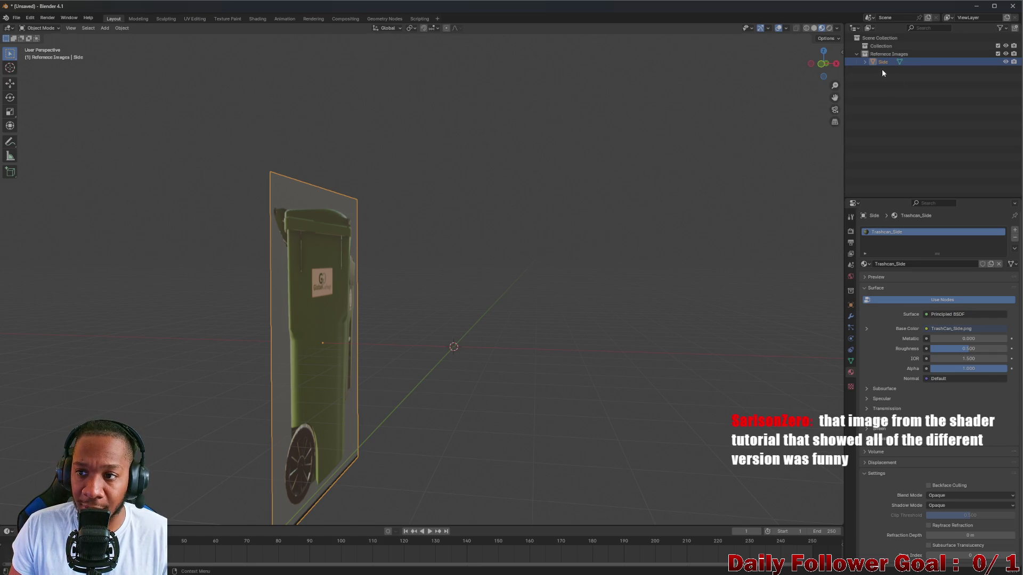
{"action": "left_click", "coordinate": [898, 62]}
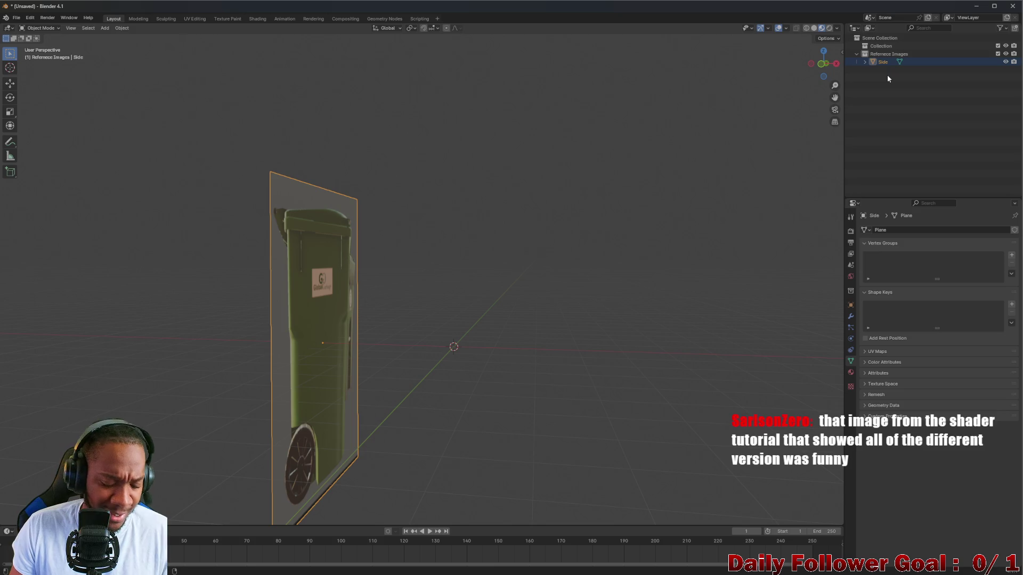
{"action": "key", "text": "ctrl+c"}
{"action": "key", "text": "ctrl+v"}
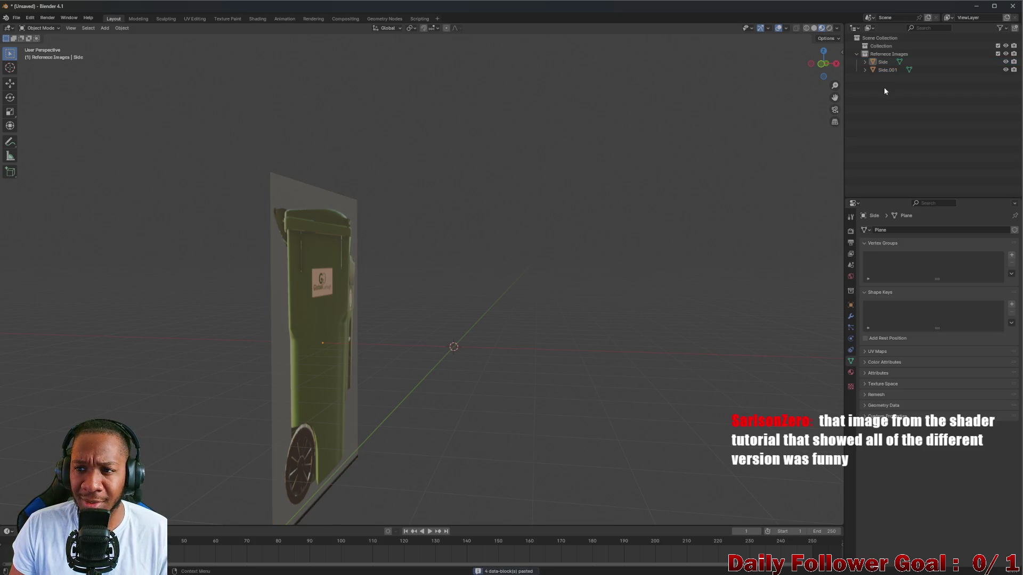
{"action": "left_click", "coordinate": [887, 70]}
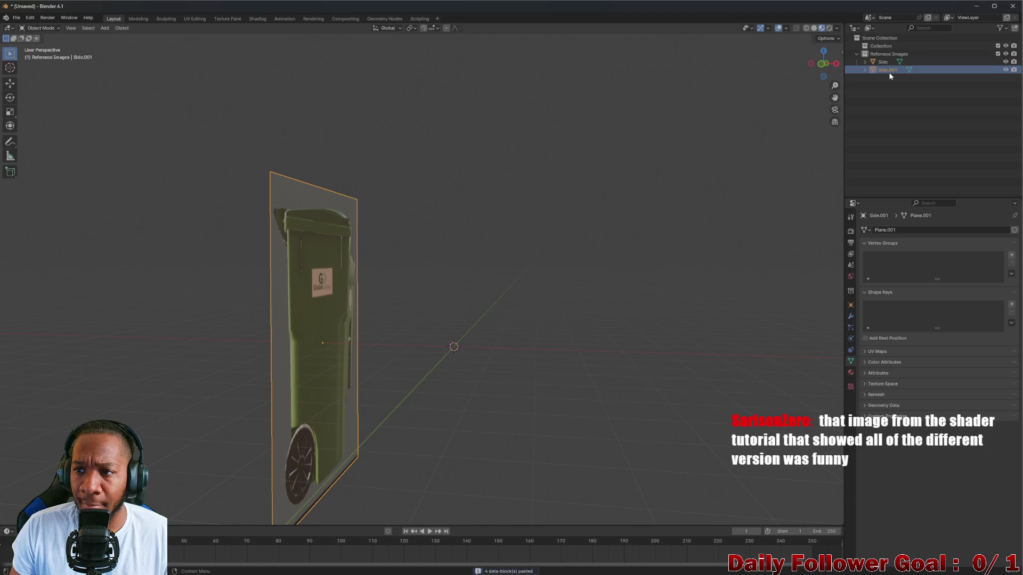
Step: Rename Side.001 to Front and show its Object transform properties
{"action": "double_click", "coordinate": [889, 73]}
{"action": "type", "text": "Front"}
{"action": "key", "text": "Return"}
{"action": "left_click", "coordinate": [898, 84]}
{"action": "left_click", "coordinate": [888, 63]}
{"action": "left_click", "coordinate": [851, 305]}
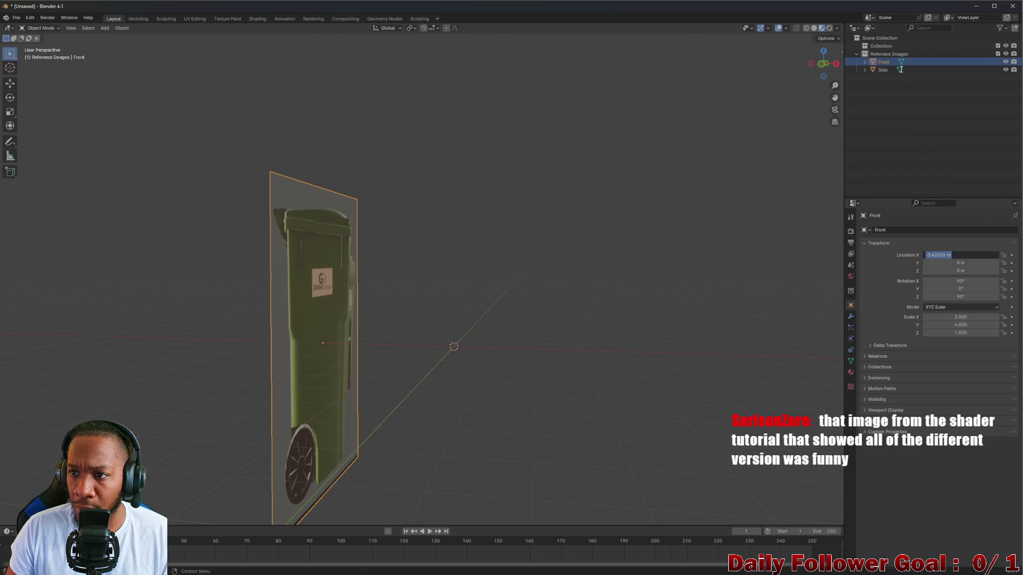
Step: Set the Side plane's X location to -3.5 m
{"action": "left_click", "coordinate": [883, 70]}
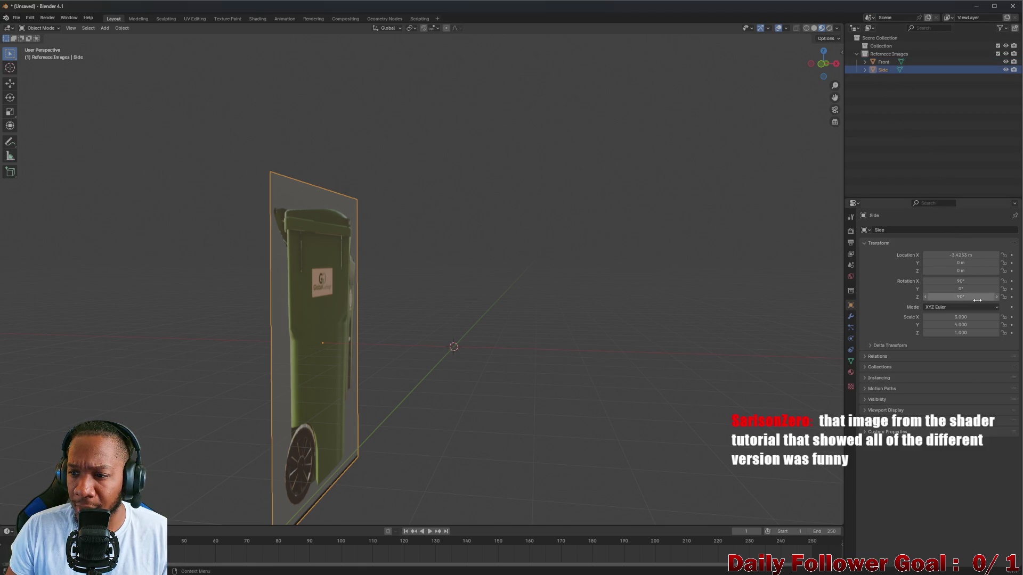
{"action": "left_click", "coordinate": [966, 255]}
{"action": "key", "text": "BackSpace"}
{"action": "key", "text": "BackSpace"}
{"action": "key", "text": "BackSpace"}
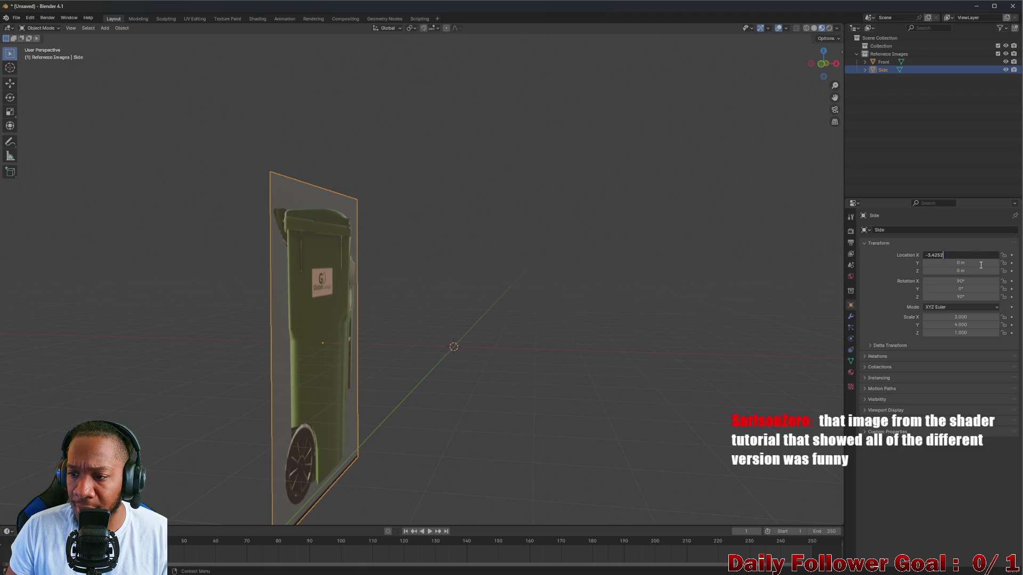
{"action": "type", "text": "5"}
{"action": "key", "text": "Return"}
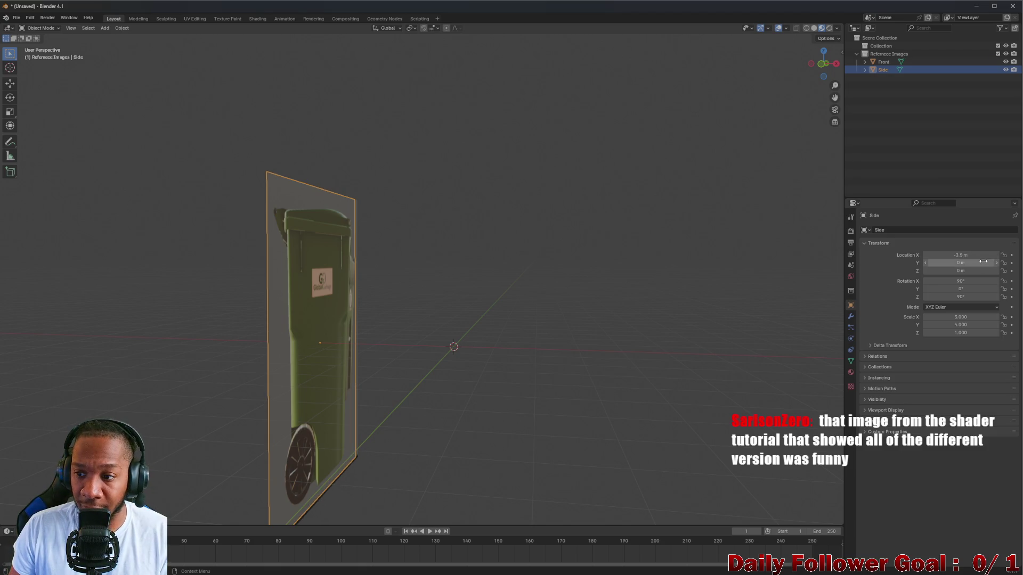
Step: Place the Front plane at X 0 m and Y 3.5 m
{"action": "left_click", "coordinate": [874, 63]}
{"action": "left_click", "coordinate": [966, 255]}
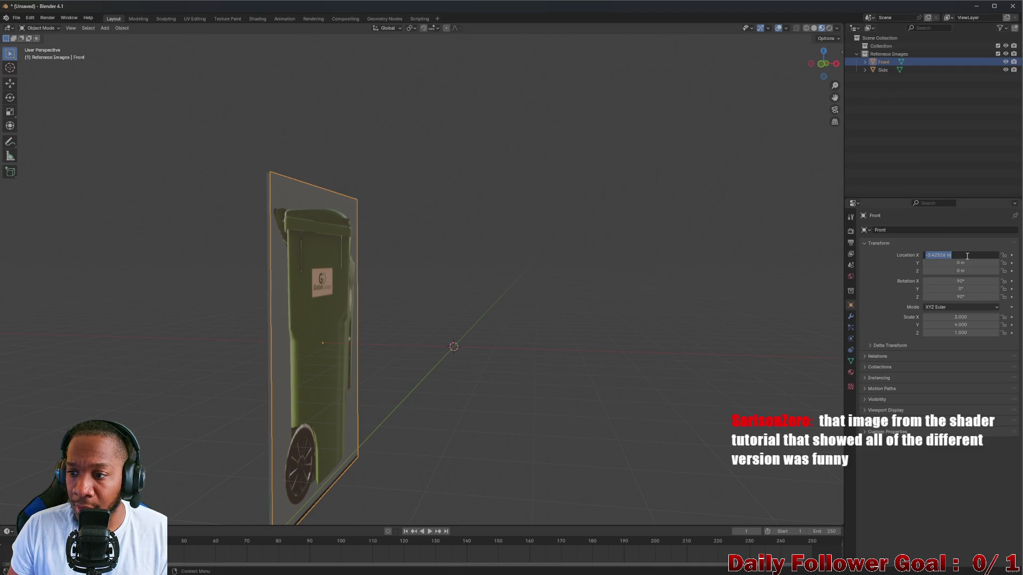
{"action": "type", "text": "0"}
{"action": "key", "text": "Return"}
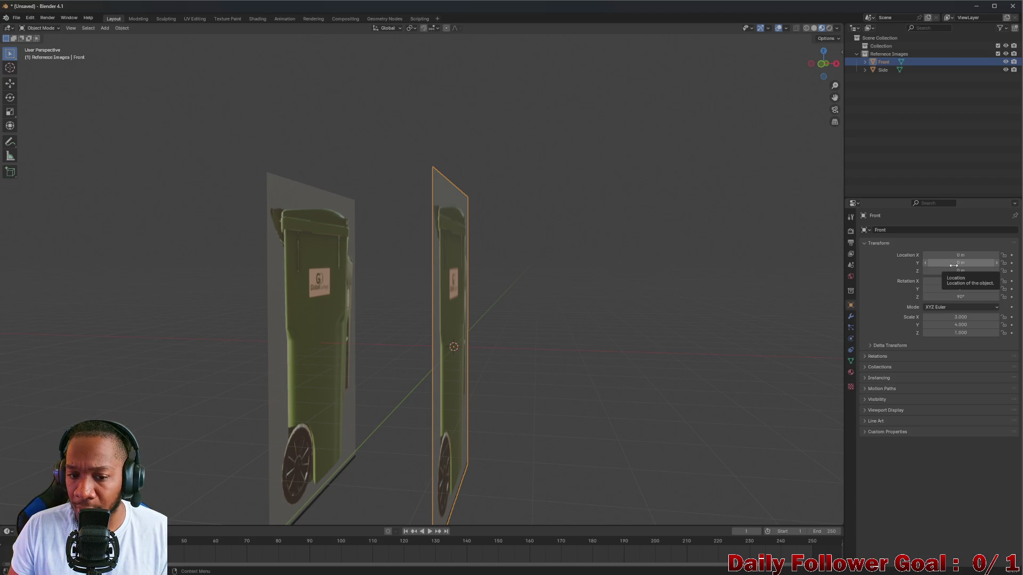
{"action": "left_click_drag", "start_coordinate": [953, 267], "coordinate": [919, 268]}
{"action": "left_click", "coordinate": [967, 265]}
{"action": "key", "text": "BackSpace"}
{"action": "key", "text": "BackSpace"}
{"action": "key", "text": "BackSpace"}
{"action": "key", "text": "BackSpace"}
{"action": "key", "text": "BackSpace"}
{"action": "key", "text": "BackSpace"}
{"action": "type", "text": "3.5"}
{"action": "key", "text": "Return"}
Step: Set the Front plane's Z rotation to 0° so it faces front, undoing a stray X rotation
{"action": "left_click", "coordinate": [961, 280]}
{"action": "type", "text": "9"}
{"action": "key", "text": "Return"}
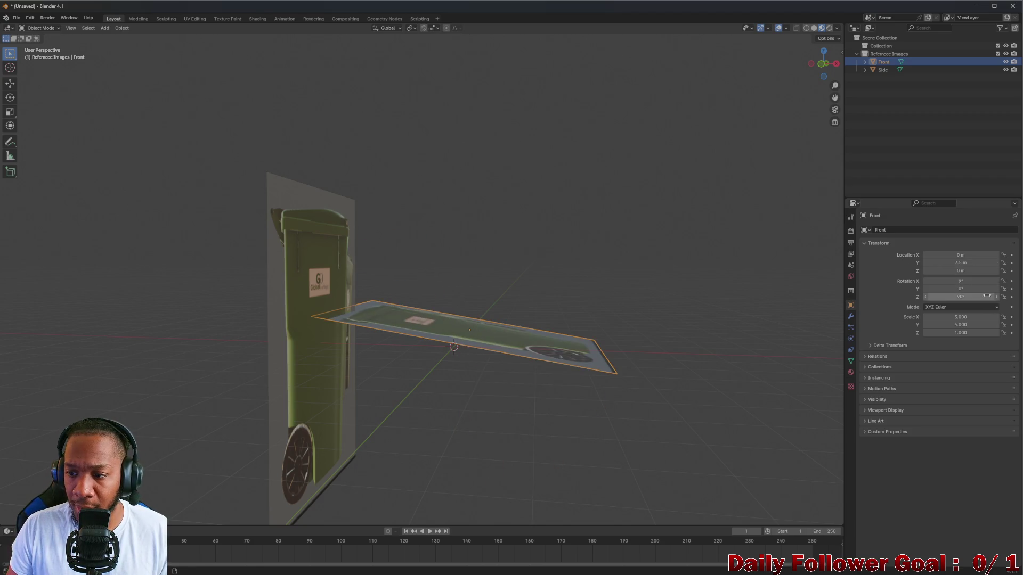
{"action": "key", "text": "ctrl+z"}
{"action": "left_click", "coordinate": [960, 297]}
{"action": "type", "text": "15"}
{"action": "key", "text": "Return"}
{"action": "double_click", "coordinate": [960, 297]}
{"action": "type", "text": "0"}
{"action": "key", "text": "Return"}
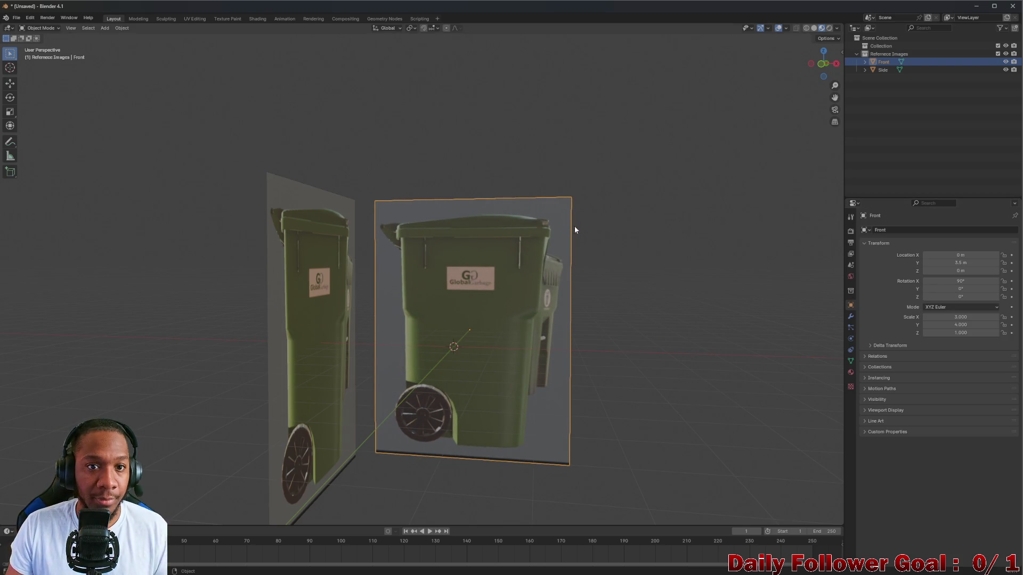
Step: In Material properties, rename the Front plane's Trashcan_Side.001 material to Trashcan_Front
{"action": "left_click", "coordinate": [850, 373]}
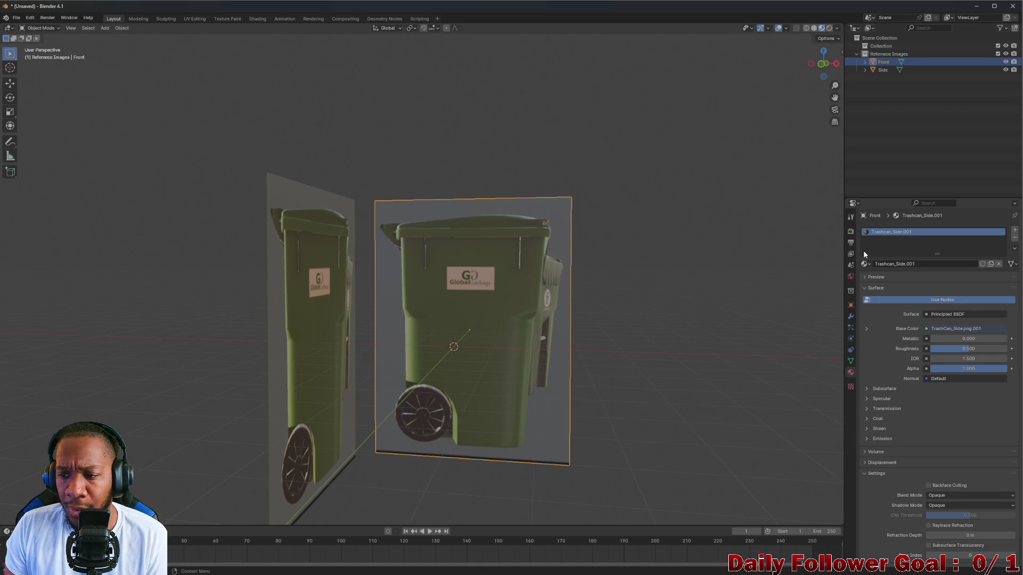
{"action": "double_click", "coordinate": [926, 265]}
{"action": "key", "text": "BackSpace"}
{"action": "key", "text": "BackSpace"}
{"action": "key", "text": "BackSpace"}
{"action": "type", "text": "Front"}
{"action": "key", "text": "Return"}
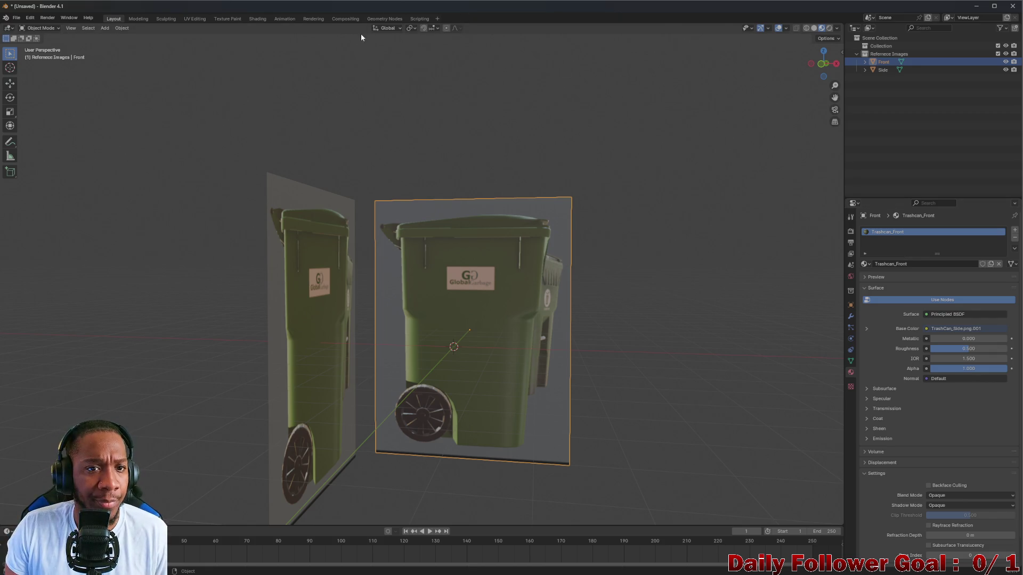
Step: In Shading, replace the side image texture node with TrashCan_Front.png, then return to Layout
{"action": "left_click", "coordinate": [258, 19]}
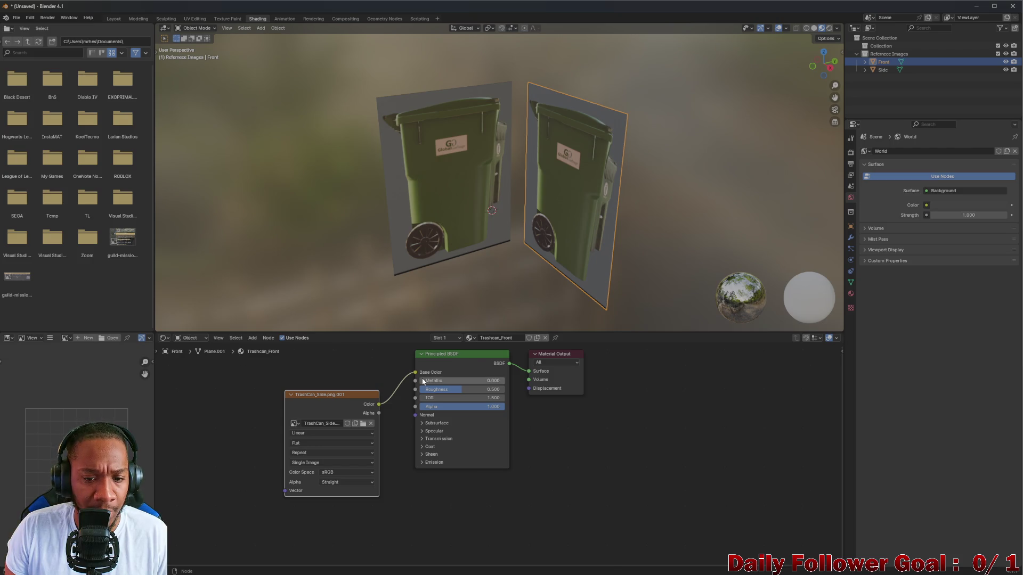
{"action": "left_click", "coordinate": [470, 337]}
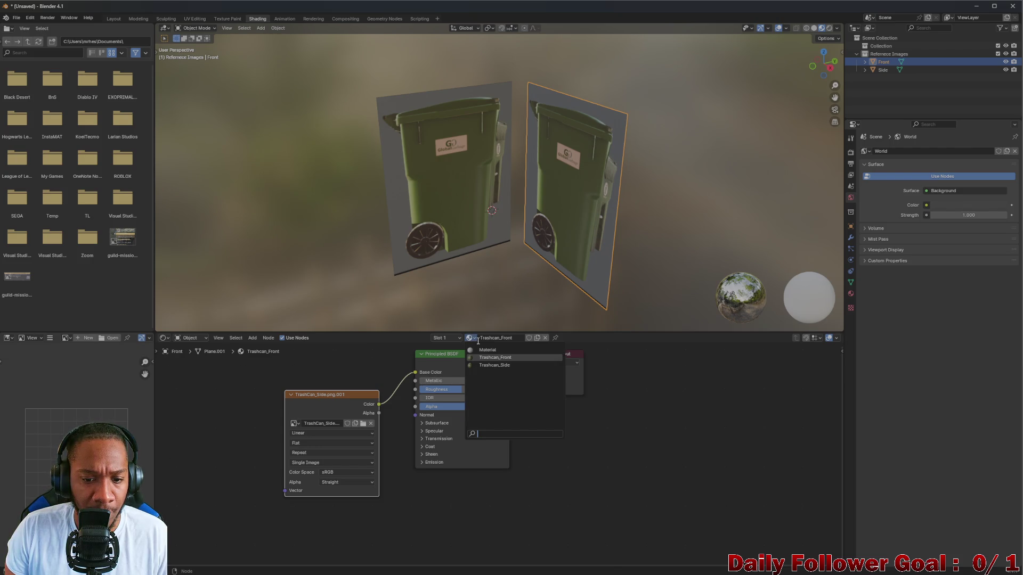
{"action": "left_click_drag", "start_coordinate": [337, 395], "coordinate": [313, 397]}
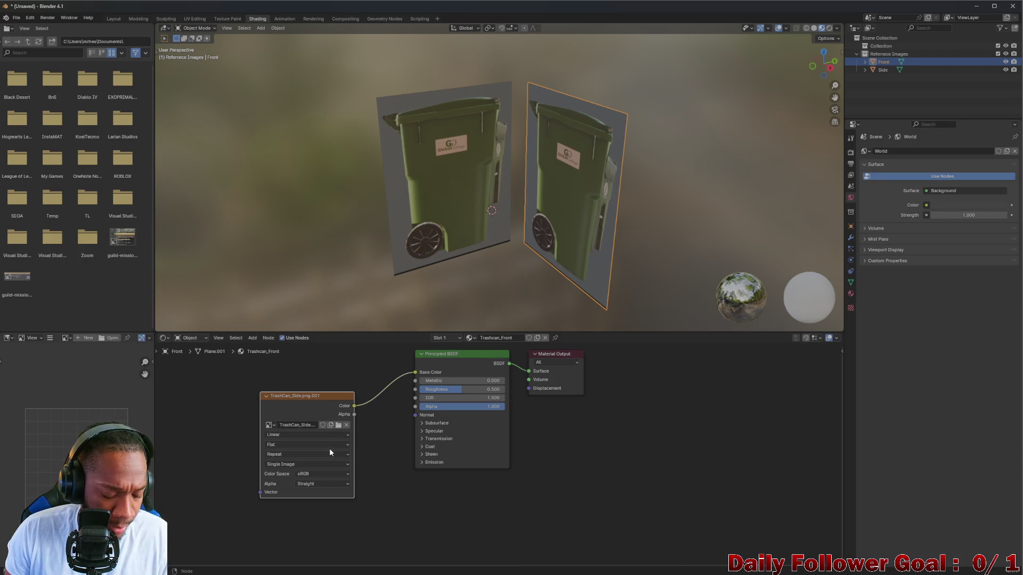
{"action": "key", "text": "x"}
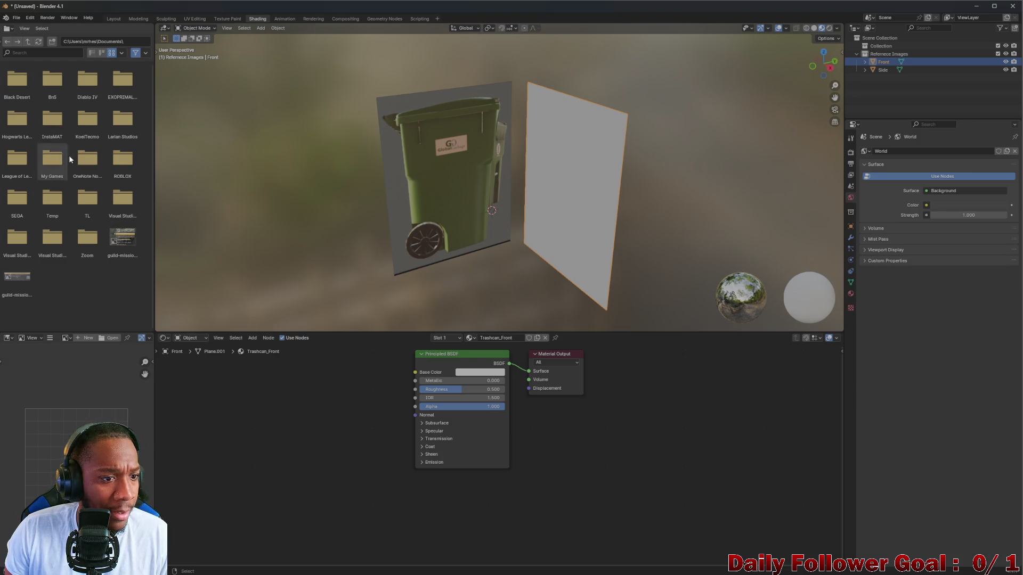
{"action": "mouse_move", "coordinate": [17, 160]}
{"action": "left_mouse_down"}
{"action": "mouse_move", "coordinate": [160, 373]}
{"action": "mouse_move", "coordinate": [263, 423]}
{"action": "mouse_move", "coordinate": [319, 418]}
{"action": "mouse_move", "coordinate": [415, 372]}
{"action": "left_mouse_up"}
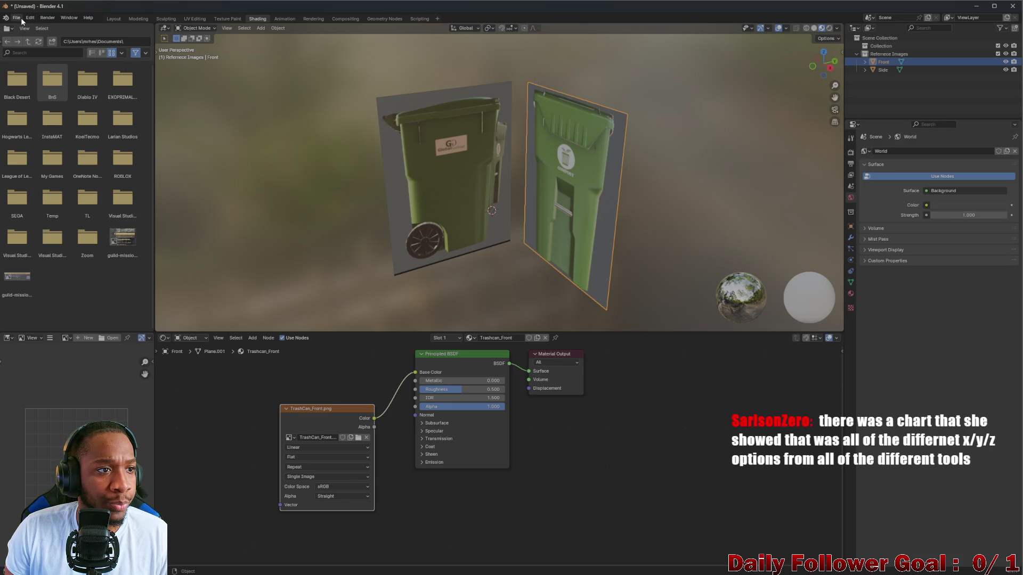
{"action": "left_click", "coordinate": [114, 20]}
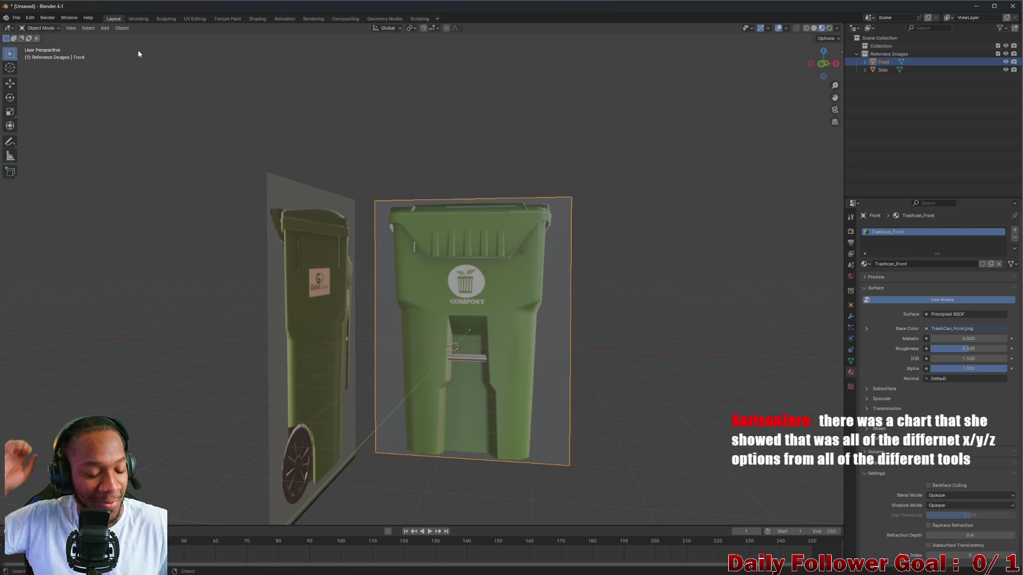
{"action": "mouse_move", "coordinate": [373, 229]}
{"action": "middle_mouse_down"}
{"action": "mouse_move", "coordinate": [444, 251]}
{"action": "mouse_move", "coordinate": [334, 289]}
{"action": "mouse_move", "coordinate": [351, 269]}
{"action": "mouse_move", "coordinate": [440, 269]}
{"action": "mouse_move", "coordinate": [422, 273]}
{"action": "middle_mouse_up"}
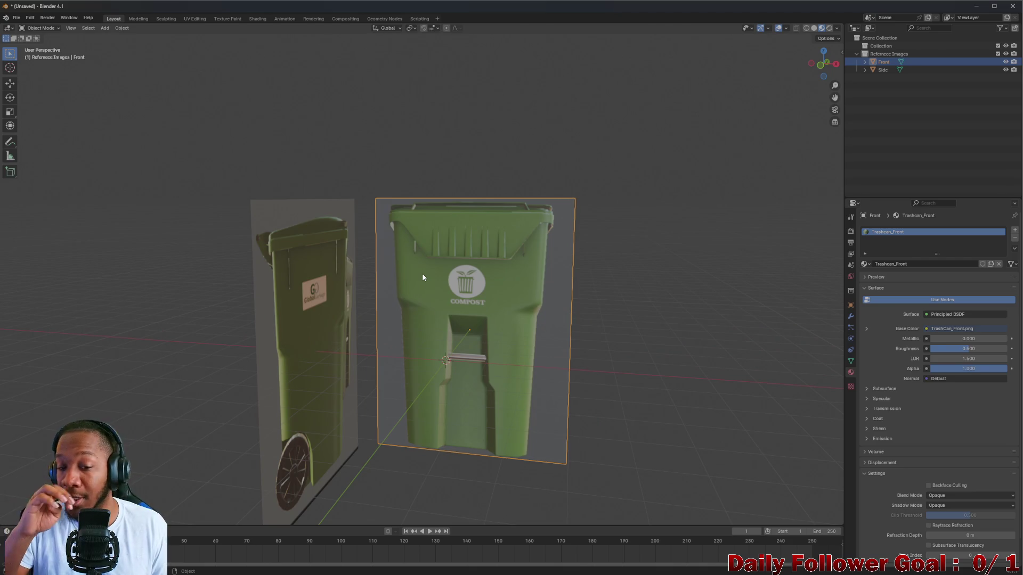
{"action": "middle_click_drag", "start_coordinate": [440, 288], "coordinate": [393, 277]}
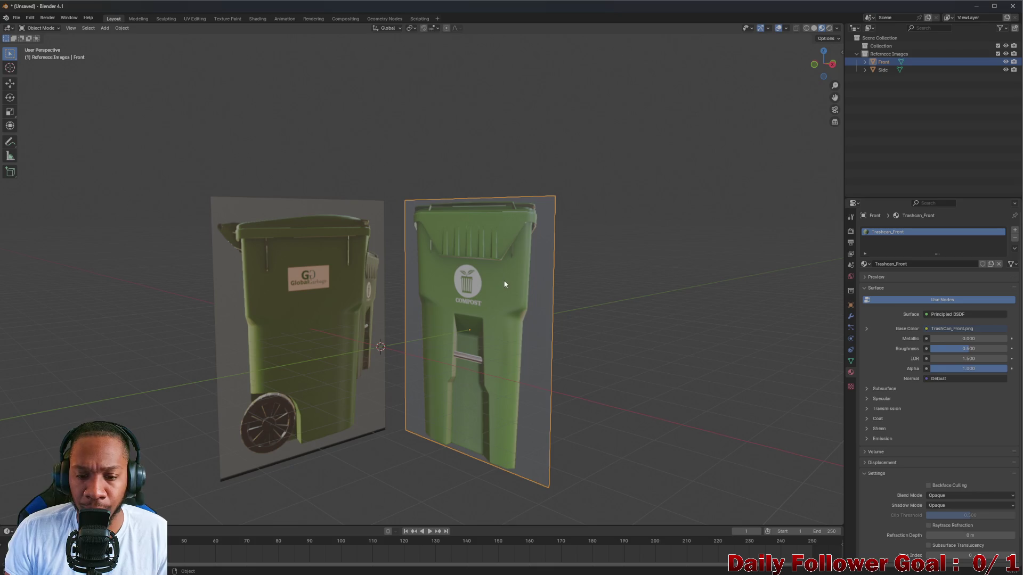
{"action": "key", "text": "alt+a"}
{"action": "left_click", "coordinate": [883, 63]}
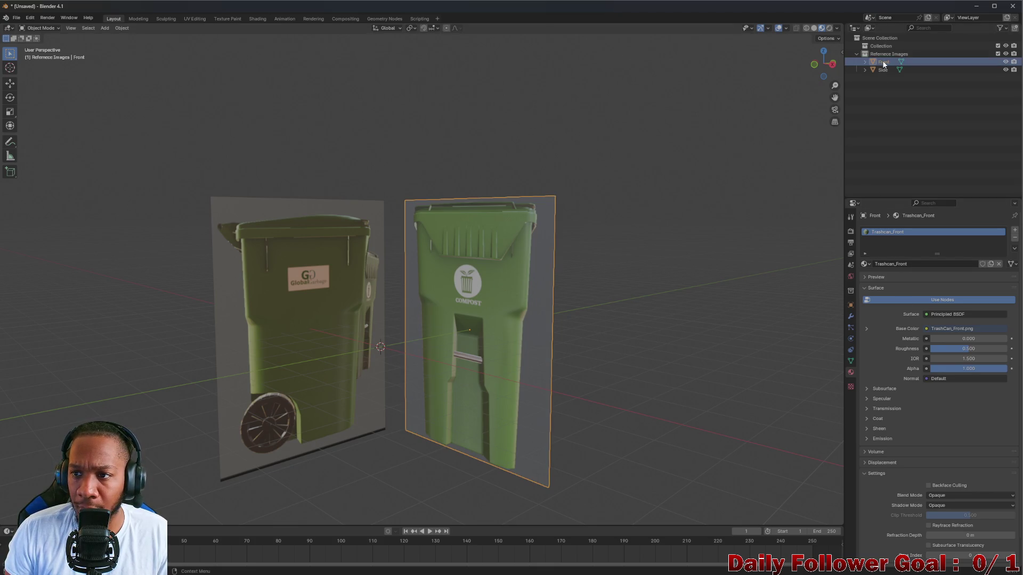
Step: Duplicate the Front plane and rename the copy's material to Trashcan_Back
{"action": "key", "text": "ctrl+c"}
{"action": "key", "text": "ctrl+v"}
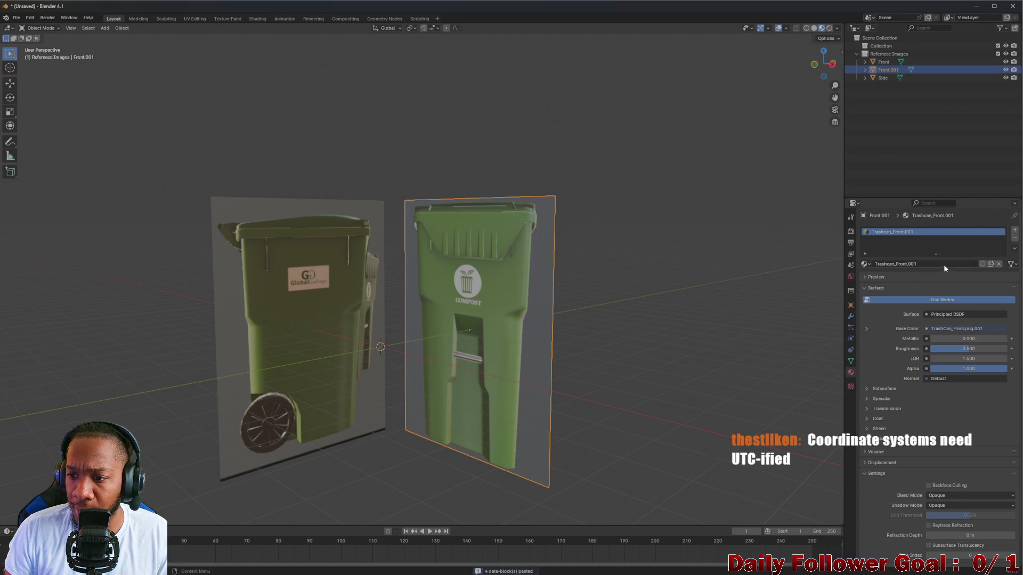
{"action": "double_click", "coordinate": [934, 262]}
{"action": "key", "text": "BackSpace"}
{"action": "key", "text": "BackSpace"}
{"action": "key", "text": "BackSpace"}
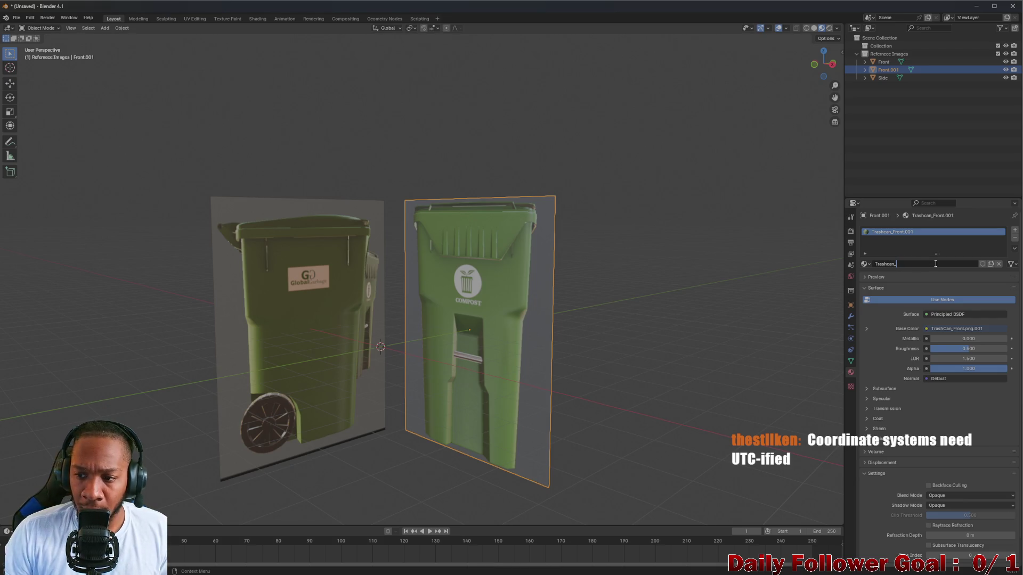
{"action": "key", "text": "BackSpace"}
{"action": "key", "text": "BackSpace"}
{"action": "key", "text": "BackSpace"}
{"action": "type", "text": "Back"}
{"action": "key", "text": "Return"}
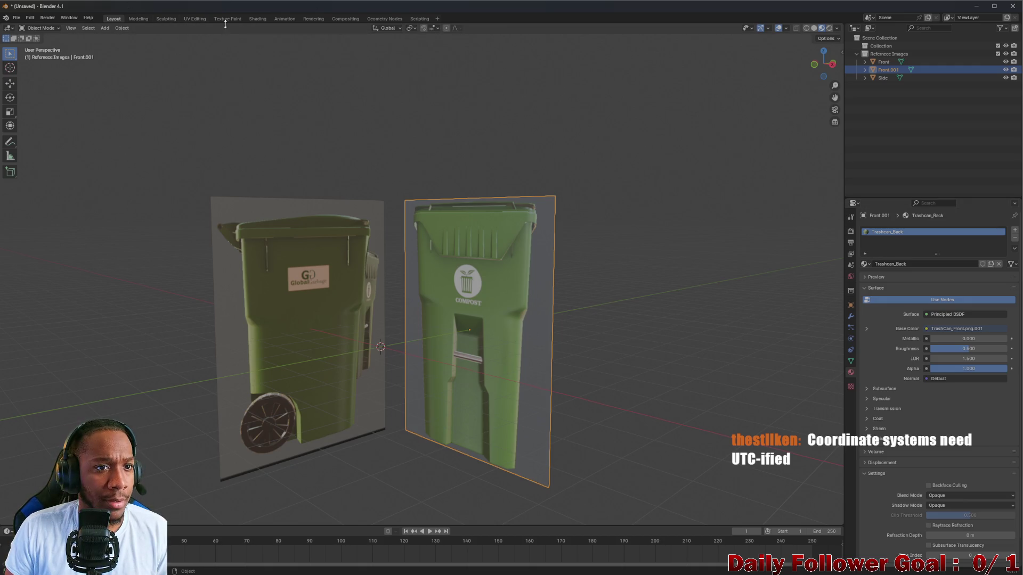
{"action": "left_click", "coordinate": [257, 19]}
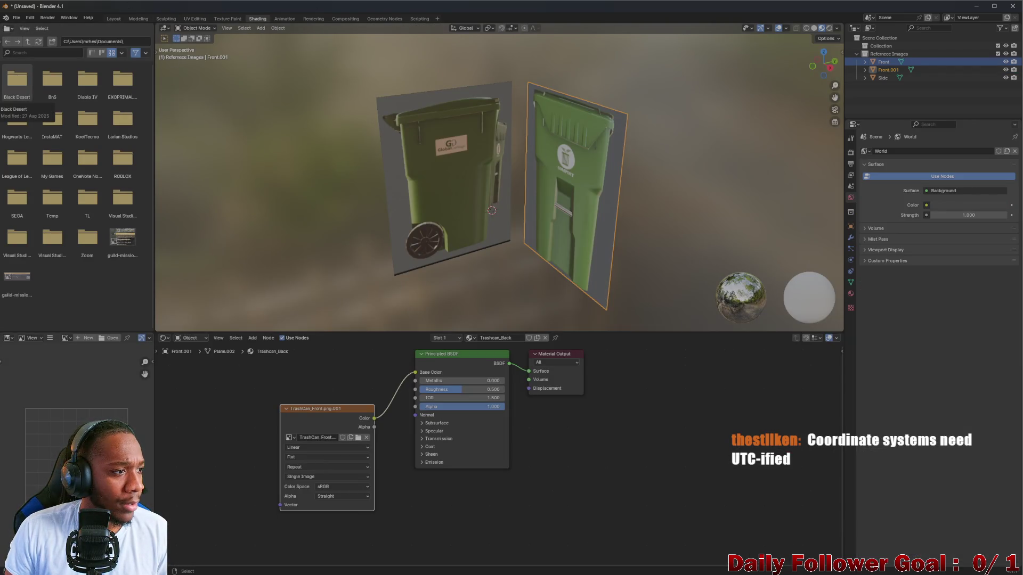
Step: Wire TrashCan_Back.png into Base Color, delete the front image node, and return to Layout
{"action": "mouse_move", "coordinate": [511, 10]}
{"action": "left_mouse_down"}
{"action": "mouse_move", "coordinate": [288, 447]}
{"action": "mouse_move", "coordinate": [359, 396]}
{"action": "mouse_move", "coordinate": [297, 503]}
{"action": "left_mouse_up"}
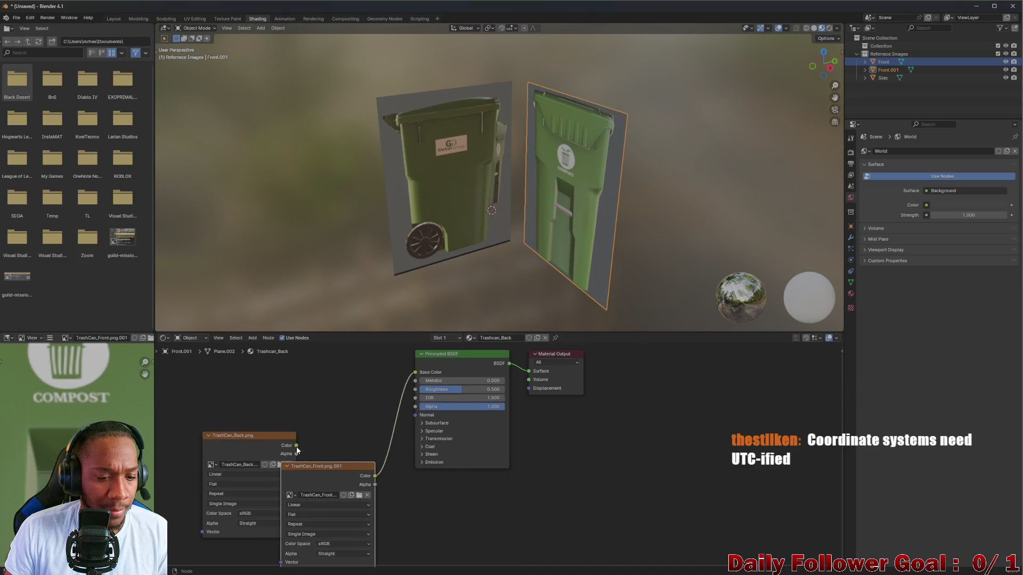
{"action": "mouse_move", "coordinate": [296, 447]}
{"action": "left_mouse_down"}
{"action": "mouse_move", "coordinate": [372, 410]}
{"action": "mouse_move", "coordinate": [416, 372]}
{"action": "left_mouse_up"}
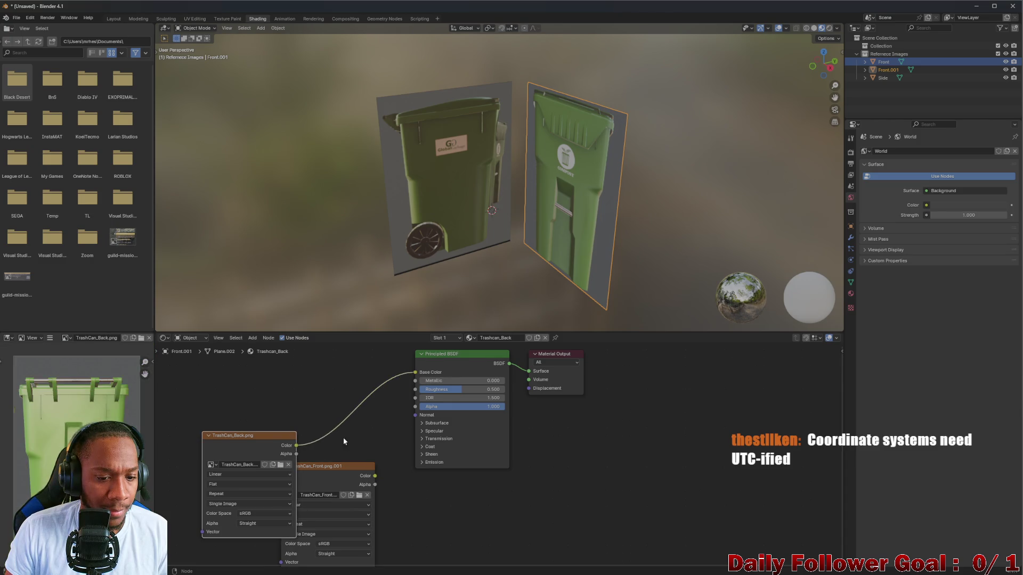
{"action": "left_click_drag", "start_coordinate": [257, 434], "coordinate": [332, 360]}
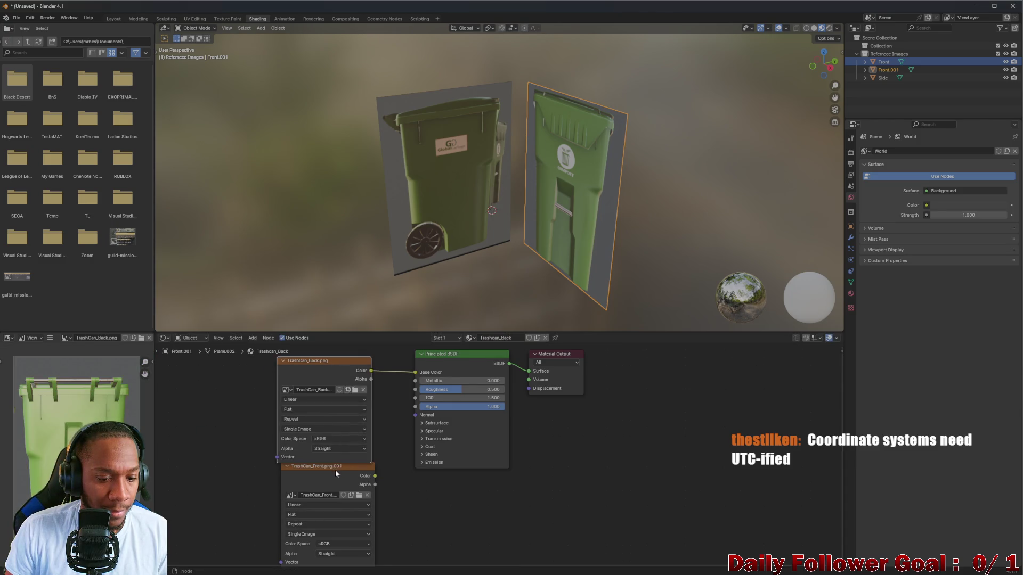
{"action": "left_click", "coordinate": [334, 470]}
{"action": "key", "text": "x"}
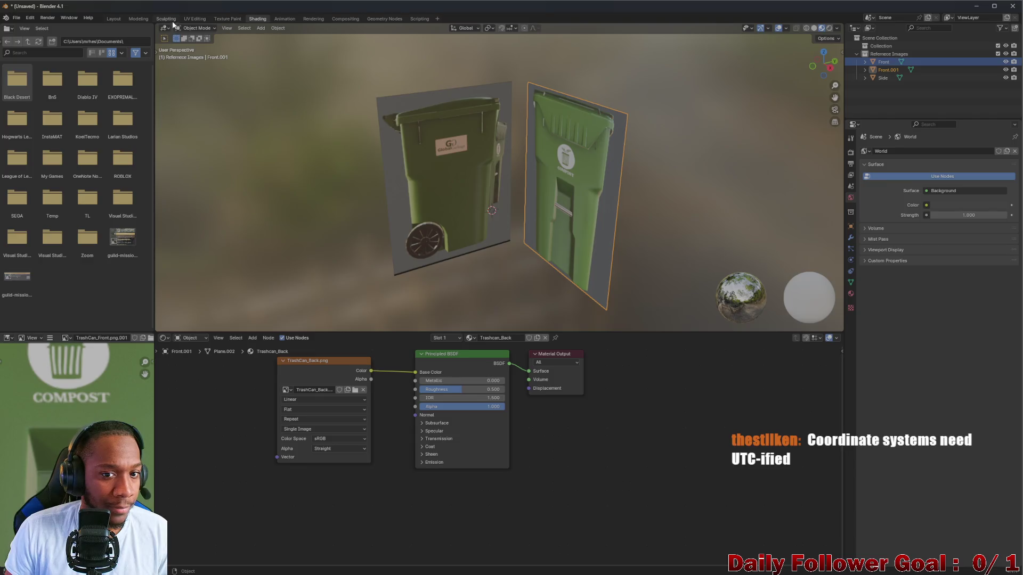
{"action": "left_click", "coordinate": [170, 20]}
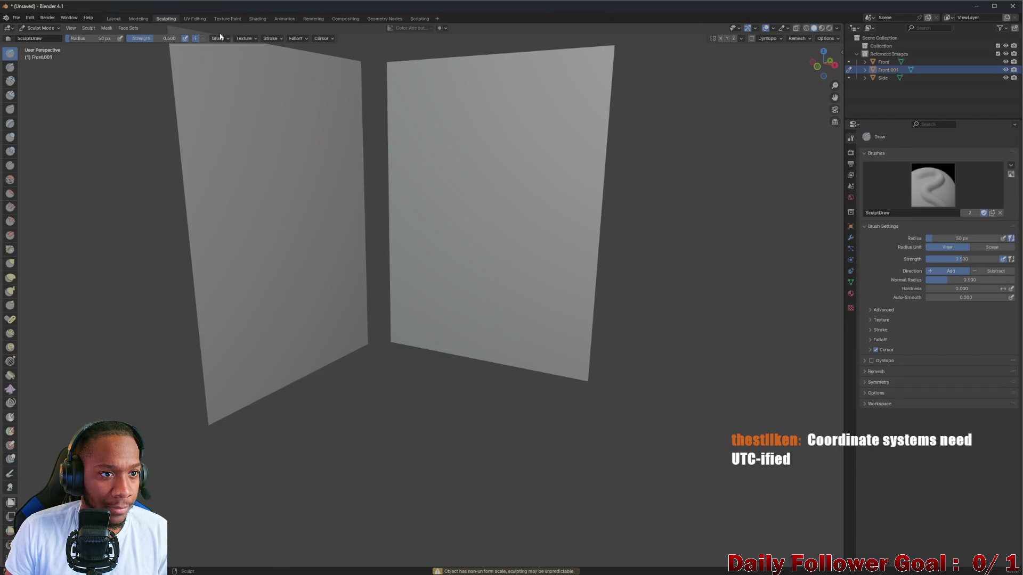
{"action": "left_click", "coordinate": [115, 19]}
{"action": "scroll", "coordinate": [455, 277], "scroll_direction": "down", "scroll_amount": 2}
{"action": "mouse_move", "coordinate": [455, 277]}
{"action": "middle_mouse_down"}
{"action": "mouse_move", "coordinate": [445, 305]}
{"action": "mouse_move", "coordinate": [461, 300]}
{"action": "middle_mouse_up"}
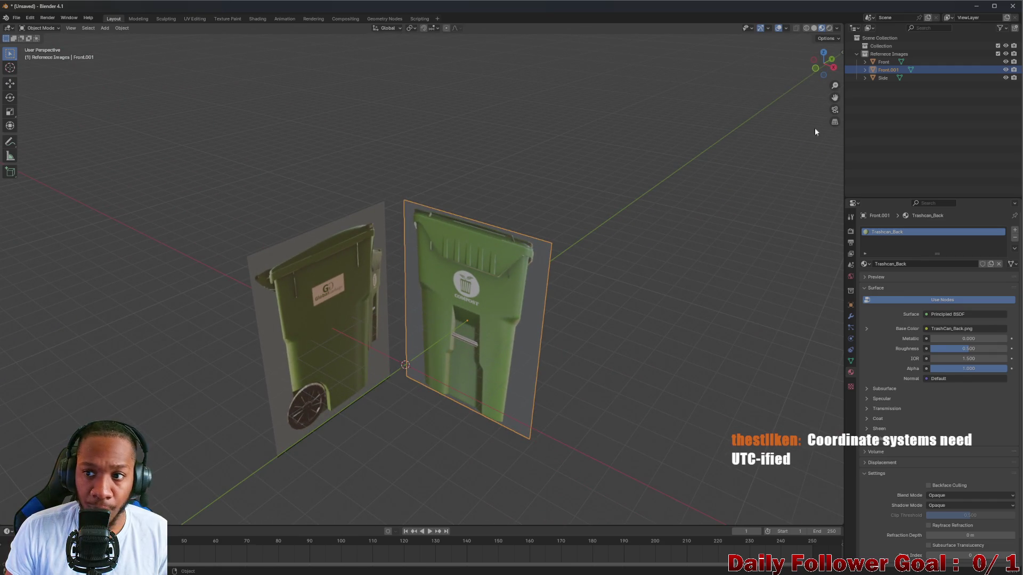
Step: Rename the Front.001 object to Back in the Outliner
{"action": "key", "text": "KP_Add"}
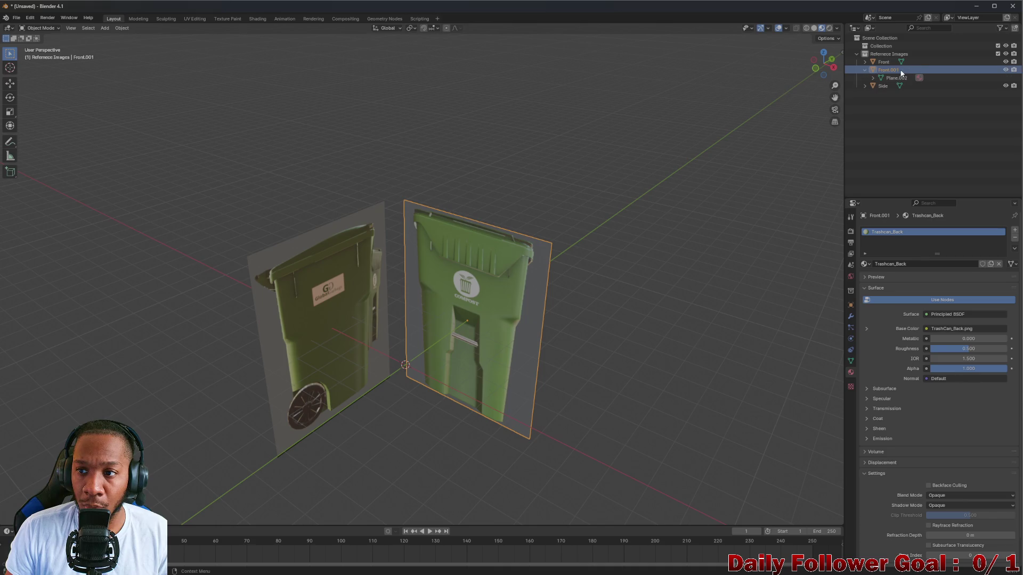
{"action": "double_click", "coordinate": [897, 72]}
{"action": "key", "text": "BackSpace"}
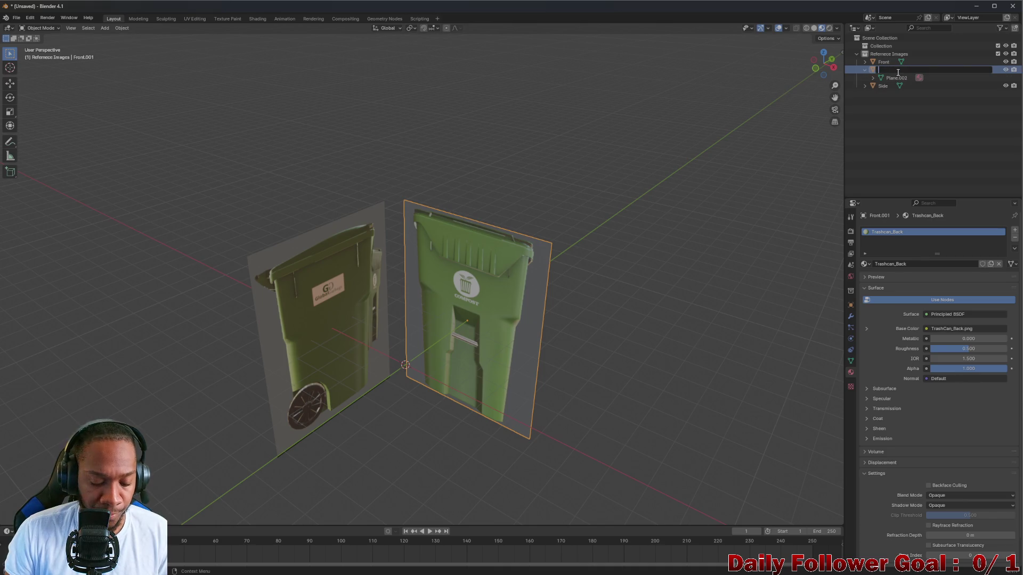
{"action": "type", "text": "Back"}
{"action": "key", "text": "Return"}
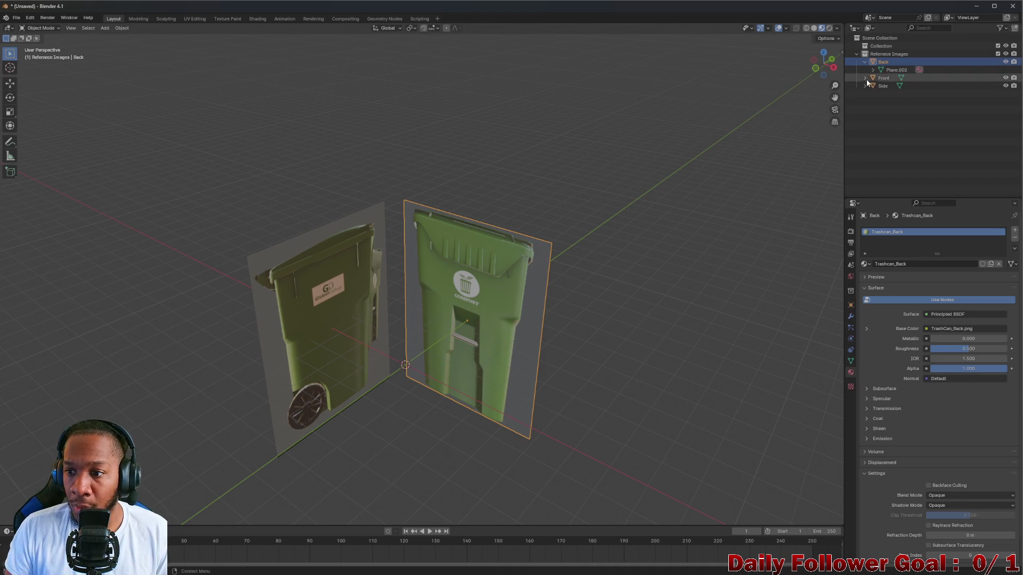
Step: Grab the Back plane with G and drop it in a new position
{"action": "middle_click_drag", "start_coordinate": [488, 249], "coordinate": [487, 251]}
{"action": "key", "text": "g"}
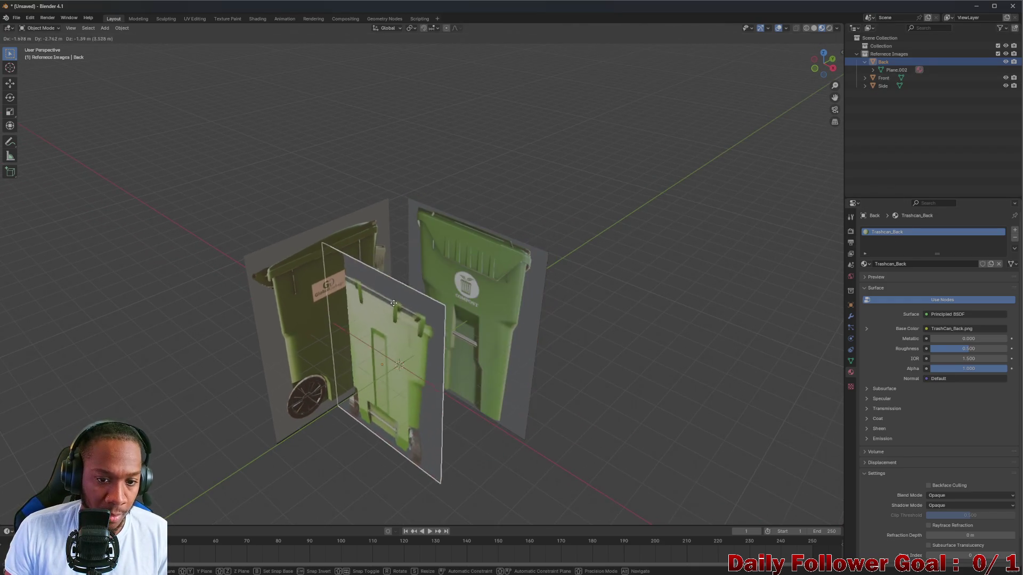
{"action": "left_click", "coordinate": [468, 262]}
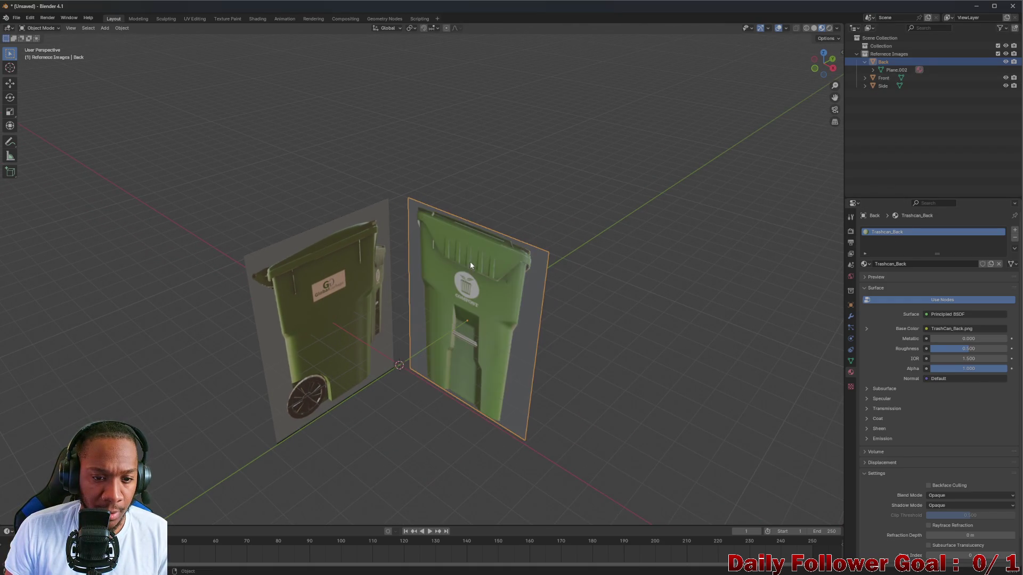
{"action": "mouse_move", "coordinate": [433, 296]}
{"action": "middle_mouse_down"}
{"action": "mouse_move", "coordinate": [461, 267]}
{"action": "mouse_move", "coordinate": [480, 275]}
{"action": "mouse_move", "coordinate": [281, 276]}
{"action": "mouse_move", "coordinate": [310, 306]}
{"action": "mouse_move", "coordinate": [355, 301]}
{"action": "mouse_move", "coordinate": [327, 290]}
{"action": "mouse_move", "coordinate": [333, 282]}
{"action": "mouse_move", "coordinate": [438, 303]}
{"action": "mouse_move", "coordinate": [341, 302]}
{"action": "middle_mouse_up"}
{"action": "key", "text": "z"}
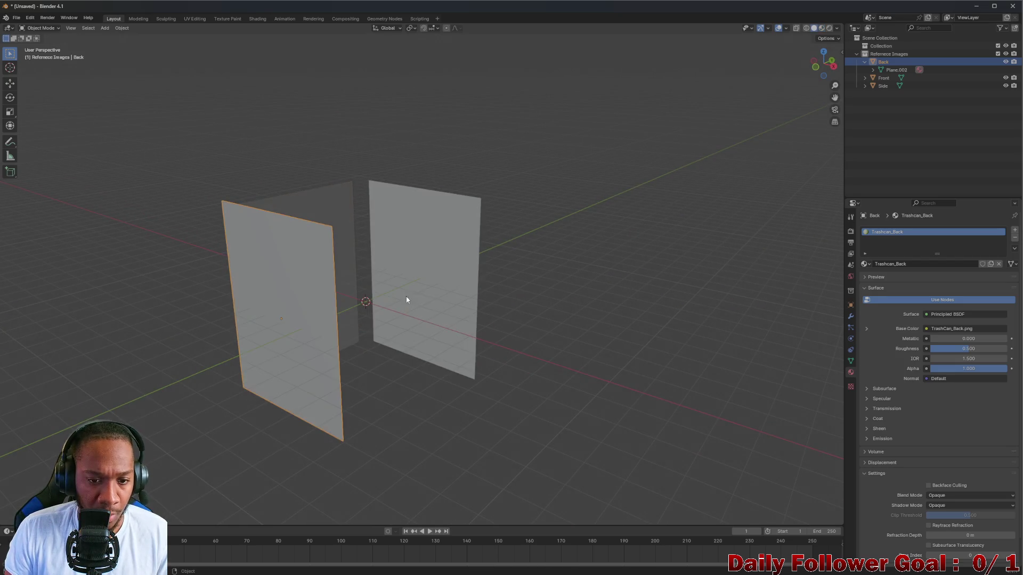
Step: Stop the accidental playback, restore textured shading and select the Front plane
{"action": "key", "text": "space"}
{"action": "key", "text": "space"}
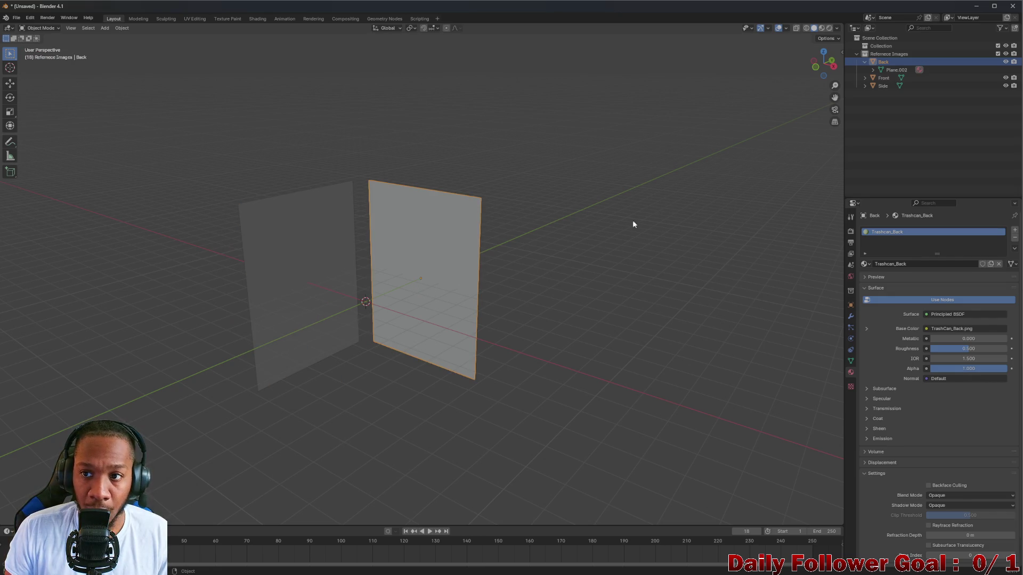
{"action": "left_click", "coordinate": [821, 29]}
{"action": "left_click", "coordinate": [865, 62]}
{"action": "left_click", "coordinate": [881, 70]}
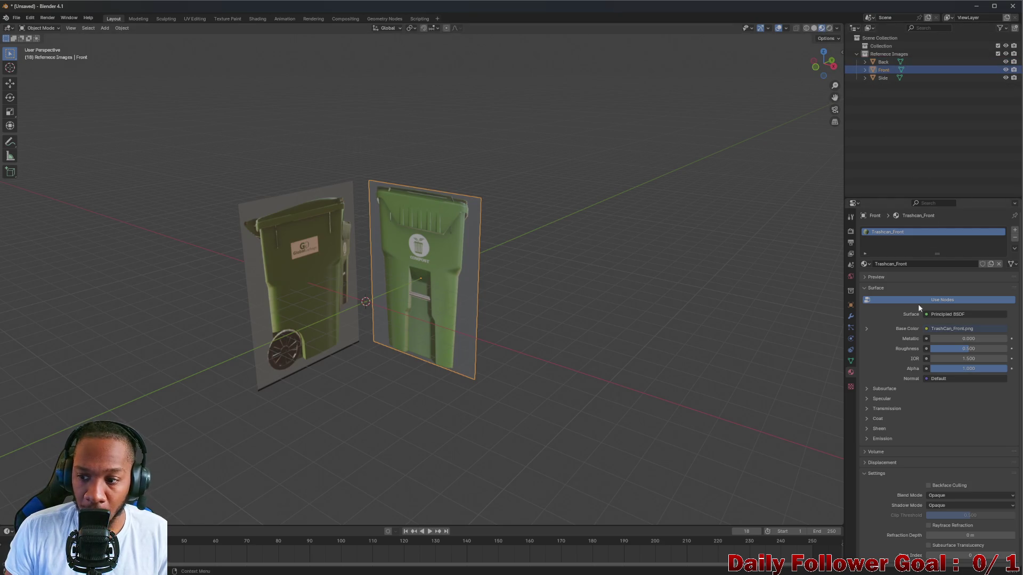
{"action": "left_click", "coordinate": [850, 306]}
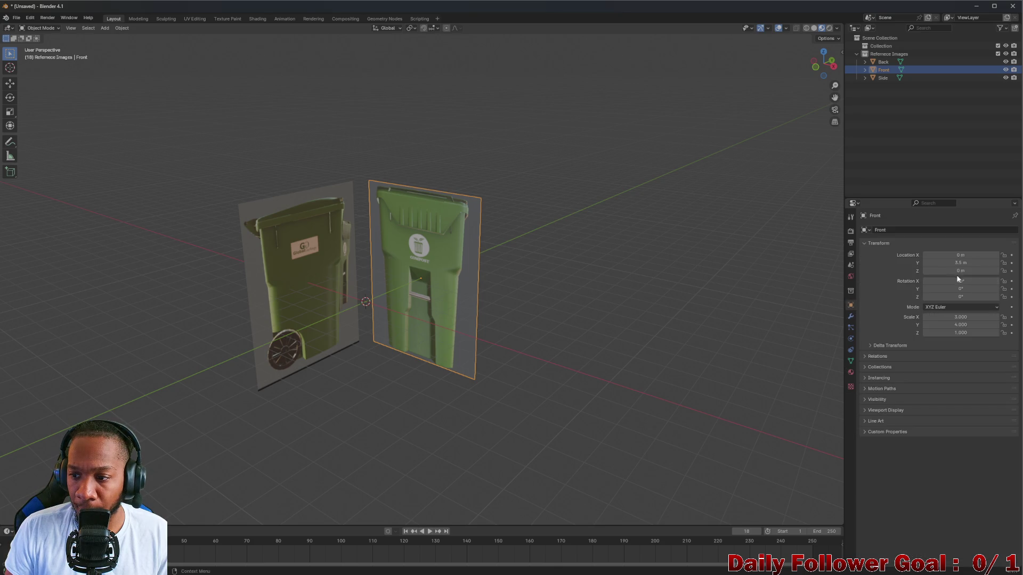
Step: Set the Front plane's Y location to -3.5 m and check its new position
{"action": "left_click", "coordinate": [948, 263]}
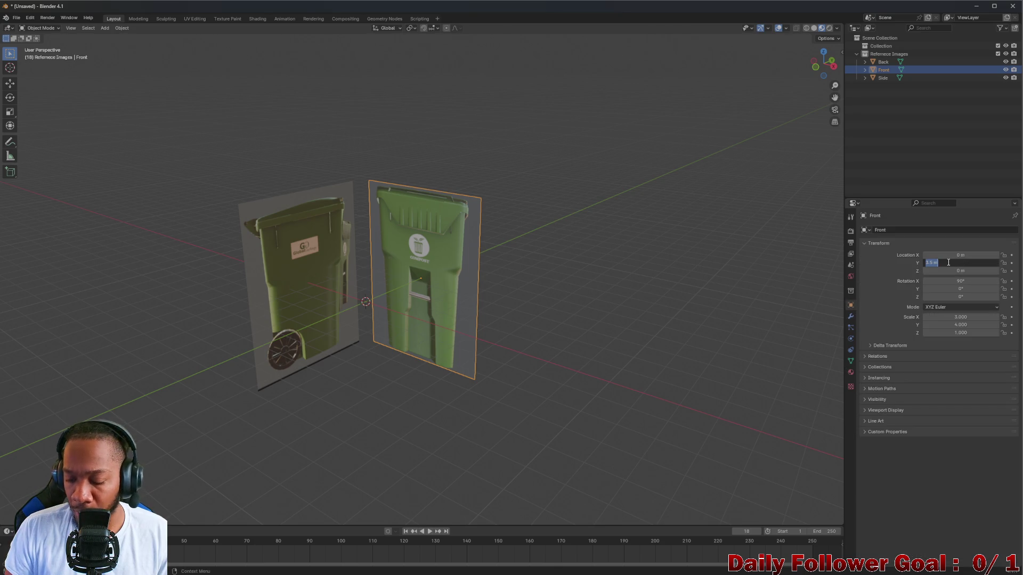
{"action": "key", "text": "BackSpace"}
{"action": "type", "text": "3.5"}
{"action": "key", "text": "Return"}
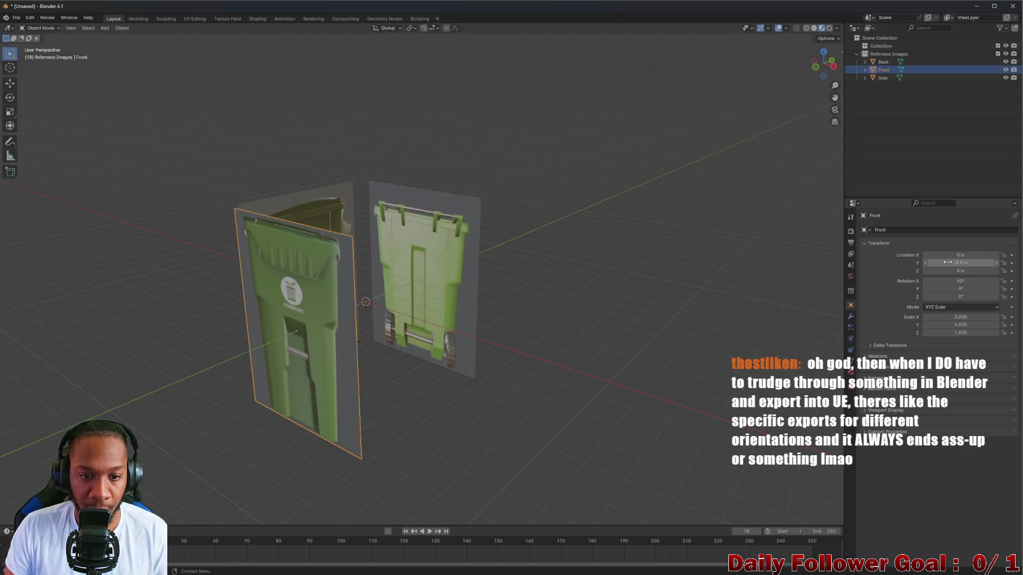
{"action": "mouse_move", "coordinate": [491, 338]}
{"action": "middle_mouse_down"}
{"action": "mouse_move", "coordinate": [529, 324]}
{"action": "mouse_move", "coordinate": [464, 330]}
{"action": "mouse_move", "coordinate": [360, 312]}
{"action": "mouse_move", "coordinate": [368, 336]}
{"action": "mouse_move", "coordinate": [358, 311]}
{"action": "mouse_move", "coordinate": [381, 326]}
{"action": "mouse_move", "coordinate": [494, 331]}
{"action": "mouse_move", "coordinate": [449, 304]}
{"action": "mouse_move", "coordinate": [320, 319]}
{"action": "mouse_move", "coordinate": [373, 304]}
{"action": "mouse_move", "coordinate": [354, 338]}
{"action": "mouse_move", "coordinate": [292, 305]}
{"action": "mouse_move", "coordinate": [414, 308]}
{"action": "middle_mouse_up"}
{"action": "scroll", "coordinate": [495, 330], "scroll_direction": "up", "scroll_amount": 3}
{"action": "scroll", "coordinate": [347, 315], "scroll_direction": "up", "scroll_amount": 3}
{"action": "scroll", "coordinate": [299, 320], "scroll_direction": "down", "scroll_amount": 3}
{"action": "scroll", "coordinate": [299, 320], "scroll_direction": "up", "scroll_amount": 3}
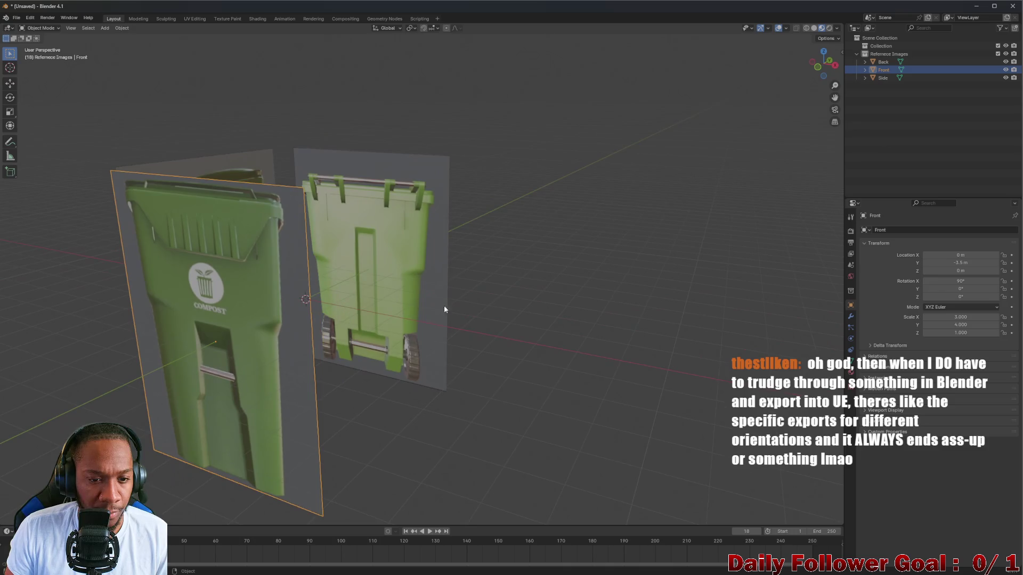
{"action": "left_click", "coordinate": [460, 255]}
{"action": "mouse_move", "coordinate": [459, 256]}
{"action": "middle_mouse_down"}
{"action": "mouse_move", "coordinate": [359, 257]}
{"action": "mouse_move", "coordinate": [325, 302]}
{"action": "mouse_move", "coordinate": [361, 339]}
{"action": "mouse_move", "coordinate": [387, 294]}
{"action": "mouse_move", "coordinate": [439, 297]}
{"action": "mouse_move", "coordinate": [308, 299]}
{"action": "mouse_move", "coordinate": [321, 287]}
{"action": "mouse_move", "coordinate": [286, 286]}
{"action": "mouse_move", "coordinate": [458, 293]}
{"action": "mouse_move", "coordinate": [321, 297]}
{"action": "mouse_move", "coordinate": [345, 320]}
{"action": "mouse_move", "coordinate": [336, 289]}
{"action": "mouse_move", "coordinate": [316, 311]}
{"action": "mouse_move", "coordinate": [248, 330]}
{"action": "mouse_move", "coordinate": [287, 308]}
{"action": "mouse_move", "coordinate": [273, 285]}
{"action": "mouse_move", "coordinate": [352, 299]}
{"action": "mouse_move", "coordinate": [394, 288]}
{"action": "mouse_move", "coordinate": [372, 316]}
{"action": "mouse_move", "coordinate": [401, 303]}
{"action": "mouse_move", "coordinate": [326, 294]}
{"action": "mouse_move", "coordinate": [633, 318]}
{"action": "middle_mouse_up"}
{"action": "scroll", "coordinate": [325, 302], "scroll_direction": "up", "scroll_amount": 3}
{"action": "scroll", "coordinate": [387, 294], "scroll_direction": "down", "scroll_amount": 5}
{"action": "scroll", "coordinate": [322, 297], "scroll_direction": "up", "scroll_amount": 3}
{"action": "scroll", "coordinate": [248, 330], "scroll_direction": "down", "scroll_amount": 3}
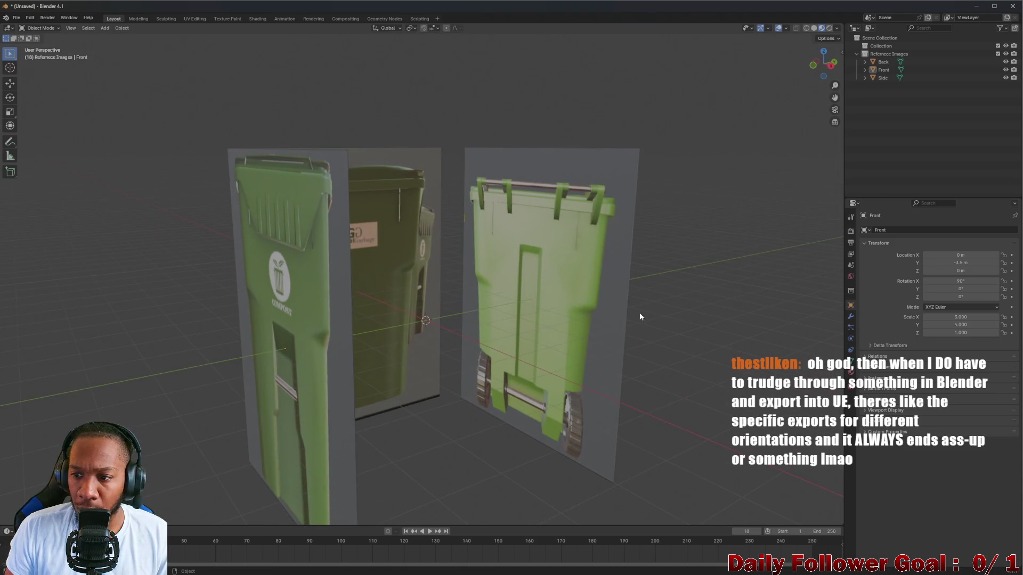
{"action": "middle_click_drag", "start_coordinate": [320, 252], "coordinate": [362, 251]}
{"action": "left_click", "coordinate": [373, 242]}
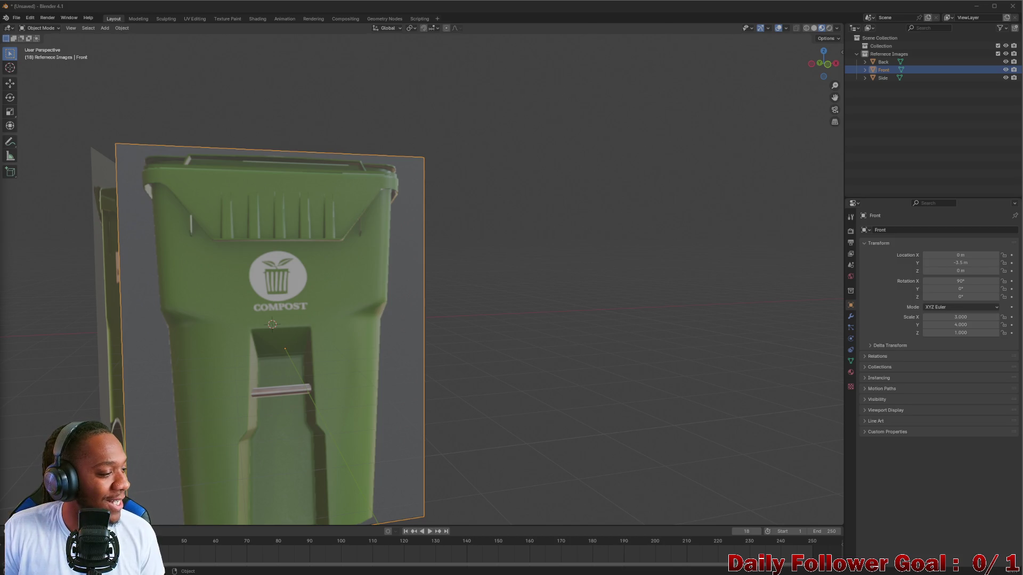
{"action": "mouse_move", "coordinate": [343, 302]}
{"action": "middle_mouse_down"}
{"action": "mouse_move", "coordinate": [480, 306]}
{"action": "mouse_move", "coordinate": [421, 326]}
{"action": "middle_mouse_up"}
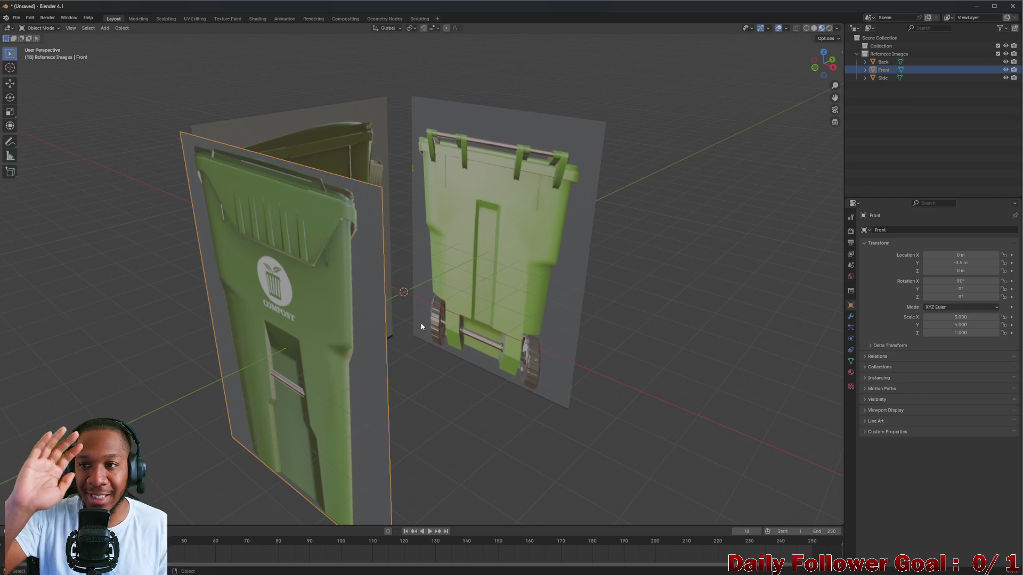
{"action": "mouse_move", "coordinate": [421, 327]}
{"action": "middle_mouse_down"}
{"action": "mouse_move", "coordinate": [402, 299]}
{"action": "mouse_move", "coordinate": [546, 240]}
{"action": "mouse_move", "coordinate": [491, 312]}
{"action": "mouse_move", "coordinate": [418, 315]}
{"action": "mouse_move", "coordinate": [474, 309]}
{"action": "mouse_move", "coordinate": [471, 319]}
{"action": "middle_mouse_up"}
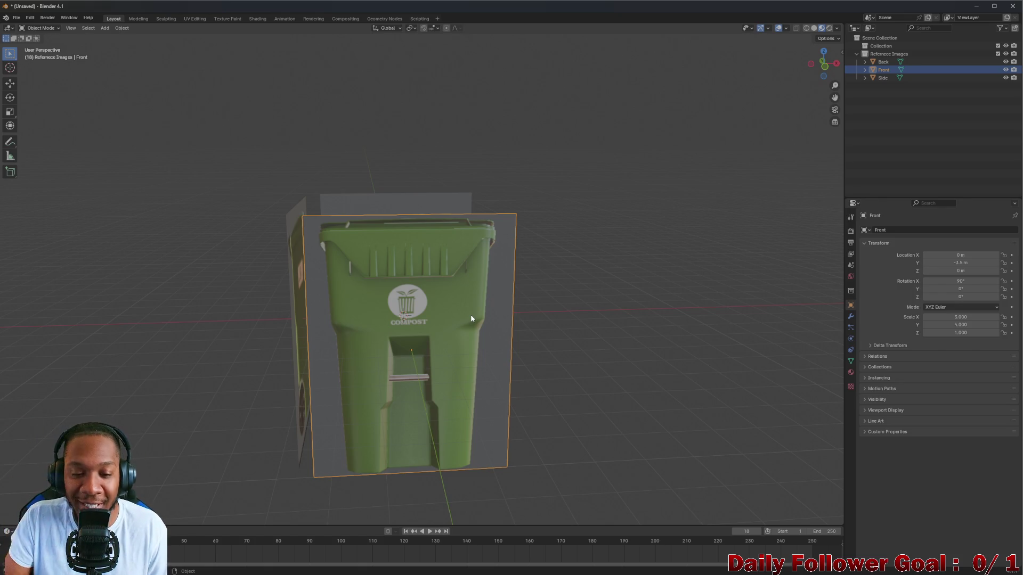
{"action": "mouse_move", "coordinate": [471, 319]}
{"action": "middle_mouse_down"}
{"action": "mouse_move", "coordinate": [432, 313]}
{"action": "mouse_move", "coordinate": [568, 310]}
{"action": "mouse_move", "coordinate": [535, 347]}
{"action": "mouse_move", "coordinate": [617, 419]}
{"action": "mouse_move", "coordinate": [372, 245]}
{"action": "mouse_move", "coordinate": [299, 228]}
{"action": "mouse_move", "coordinate": [431, 248]}
{"action": "mouse_move", "coordinate": [483, 233]}
{"action": "middle_mouse_up"}
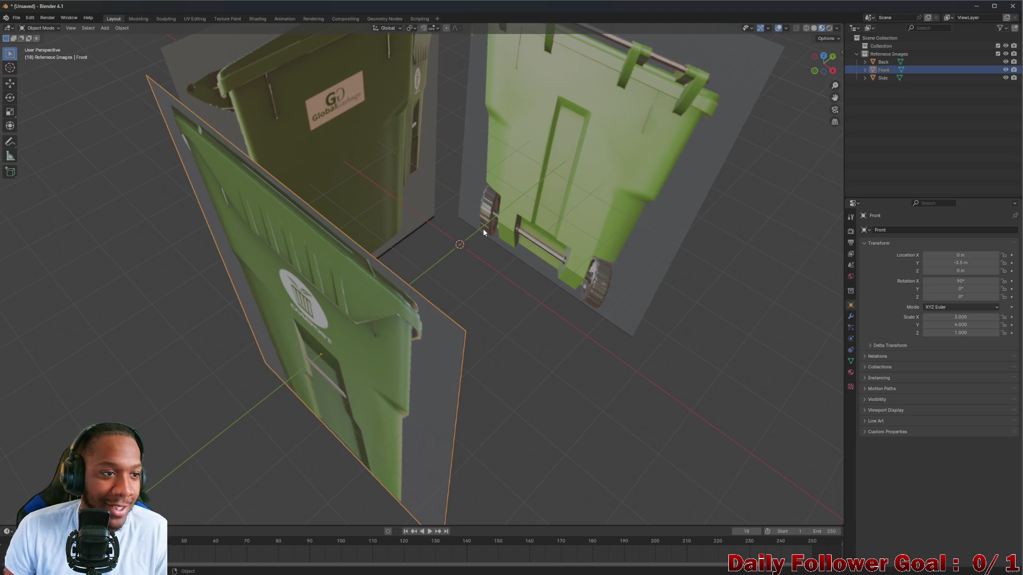
{"action": "mouse_move", "coordinate": [309, 197]}
{"action": "middle_mouse_down"}
{"action": "mouse_move", "coordinate": [529, 293]}
{"action": "mouse_move", "coordinate": [474, 294]}
{"action": "mouse_move", "coordinate": [288, 143]}
{"action": "mouse_move", "coordinate": [241, 130]}
{"action": "mouse_move", "coordinate": [546, 210]}
{"action": "middle_mouse_up"}
Step: Duplicate the Front plane with copy-paste and rename the copy Bottom
{"action": "left_click", "coordinate": [919, 91]}
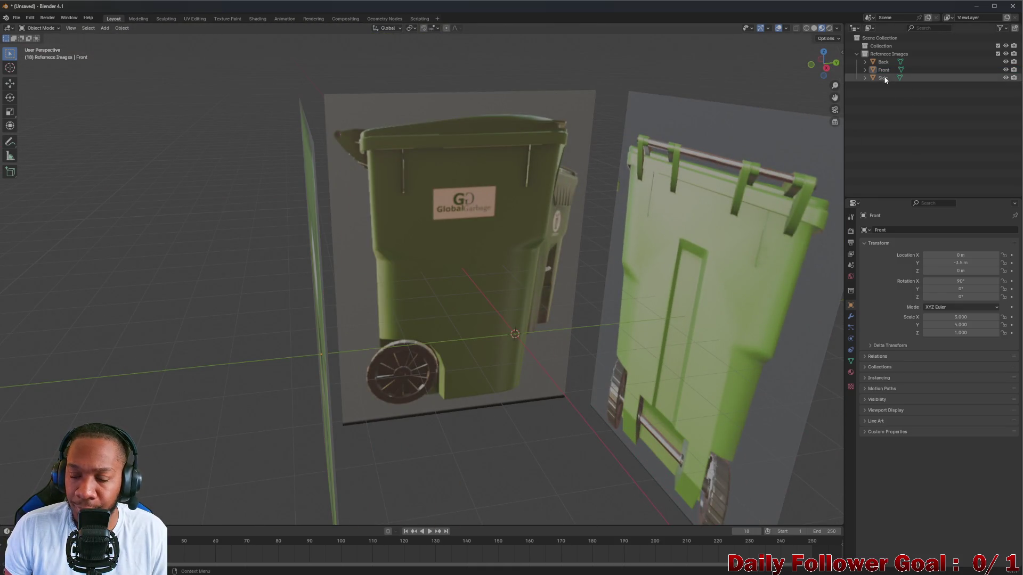
{"action": "left_click", "coordinate": [884, 79]}
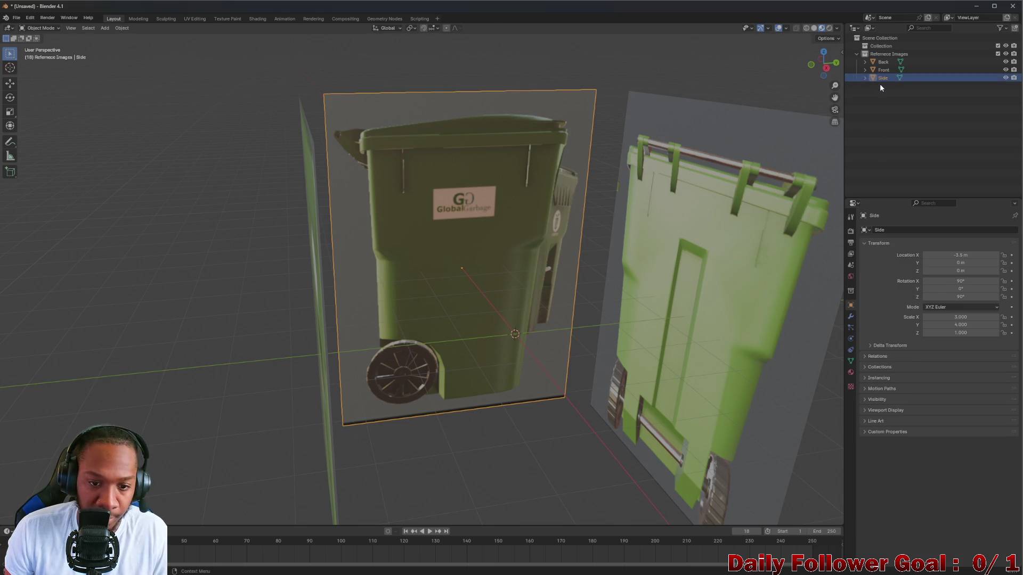
{"action": "left_click", "coordinate": [881, 71]}
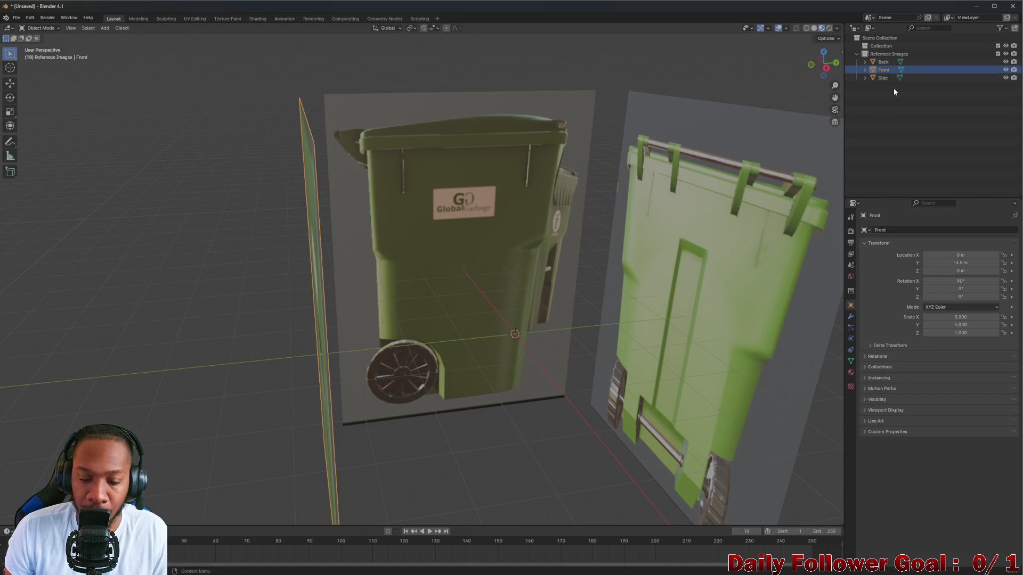
{"action": "key", "text": "ctrl+c"}
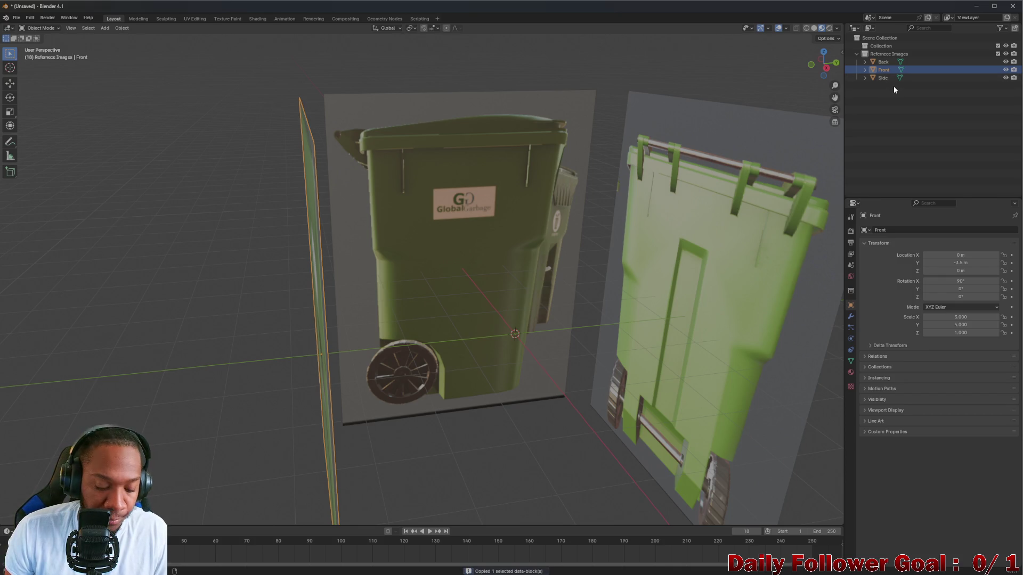
{"action": "key", "text": "ctrl+v"}
{"action": "double_click", "coordinate": [903, 79]}
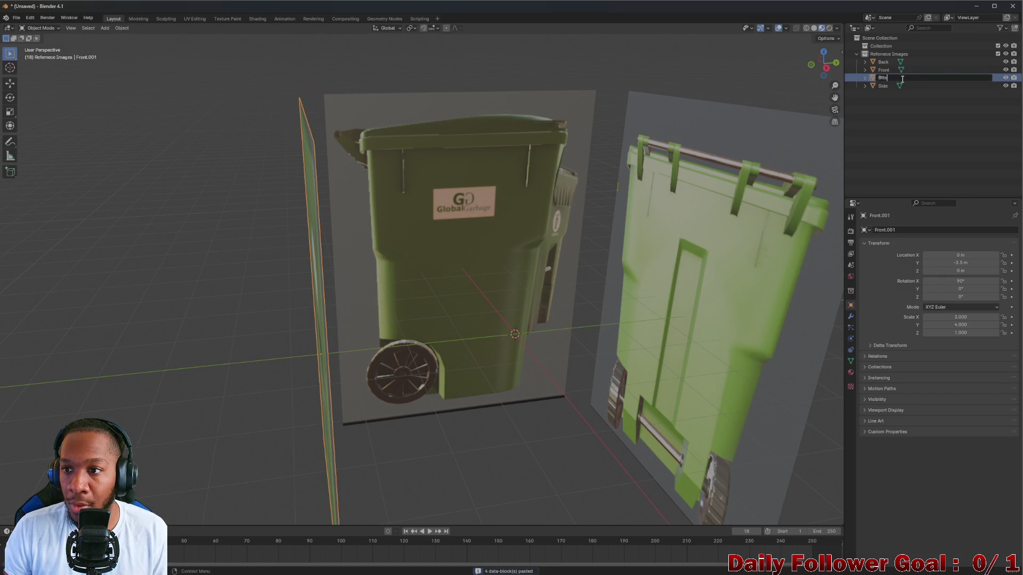
{"action": "type", "text": "ttom"}
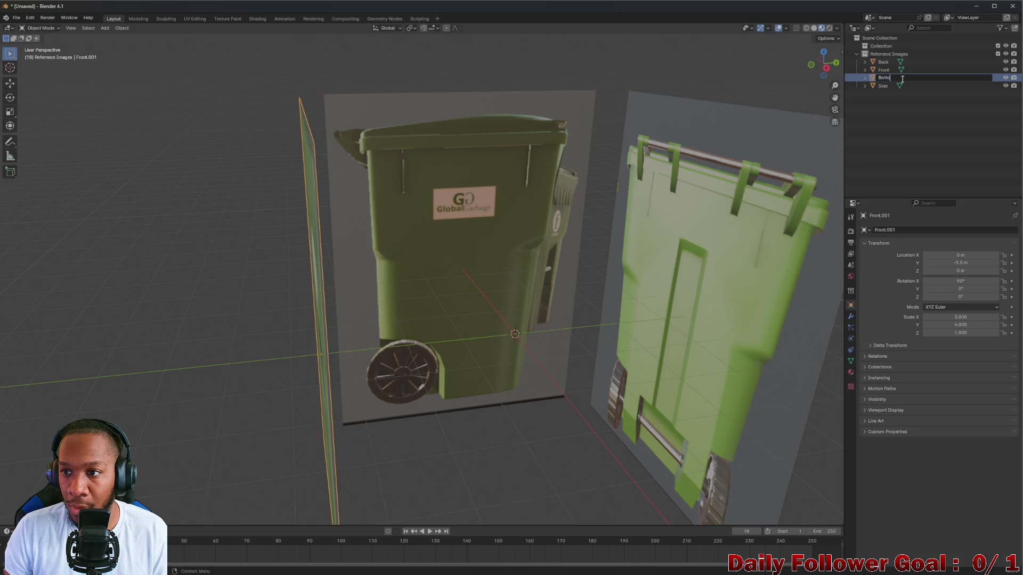
{"action": "key", "text": "Return"}
Step: Move the Bottom plane to Location Y 0
{"action": "left_click", "coordinate": [963, 264]}
{"action": "type", "text": "0"}
{"action": "key", "text": "Return"}
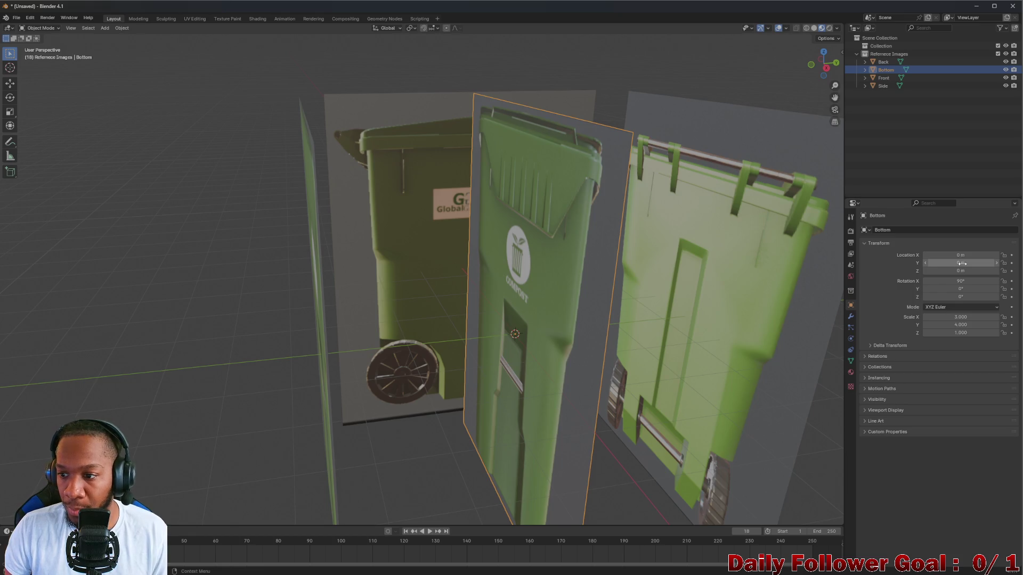
Step: Set the Bottom plane's X and Z rotation to 0° so it lies flat
{"action": "mouse_move", "coordinate": [954, 281]}
{"action": "left_mouse_down"}
{"action": "mouse_move", "coordinate": [938, 282]}
{"action": "mouse_move", "coordinate": [991, 291]}
{"action": "left_mouse_up"}
{"action": "left_click", "coordinate": [979, 282]}
{"action": "type", "text": "0"}
{"action": "key", "text": "Return"}
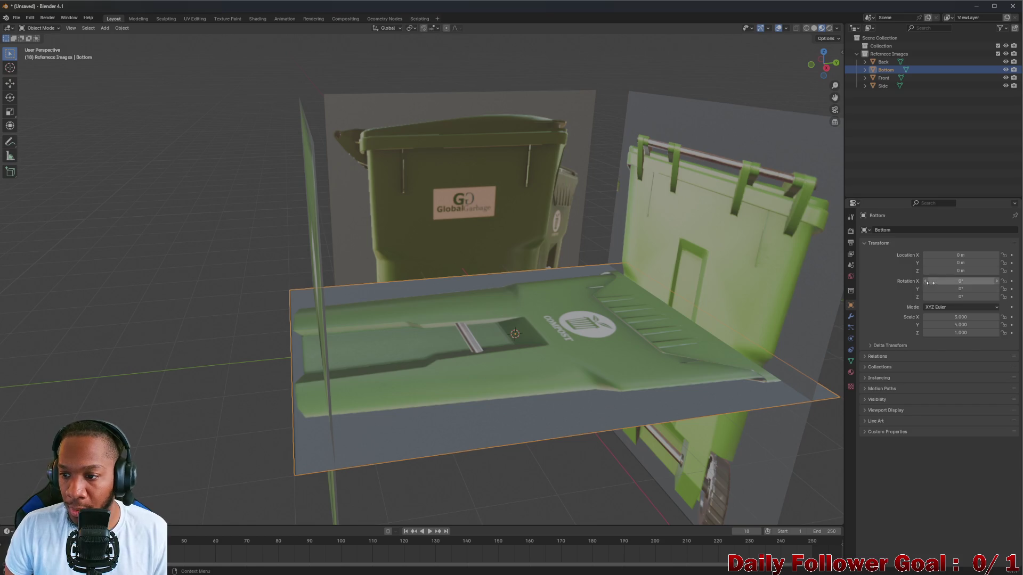
{"action": "left_click", "coordinate": [960, 297]}
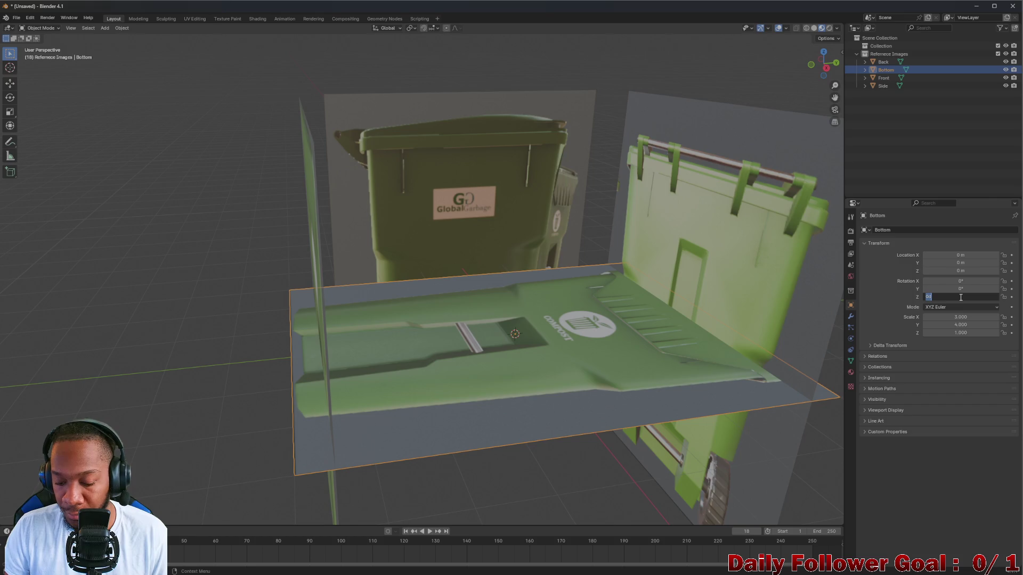
{"action": "type", "text": "-9"}
{"action": "key", "text": "Return"}
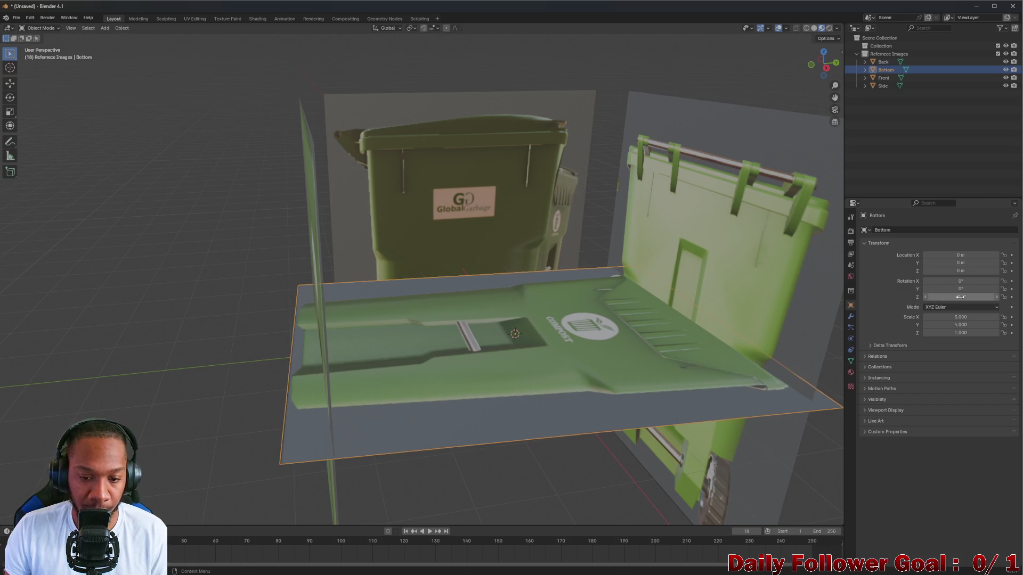
{"action": "left_click", "coordinate": [968, 297]}
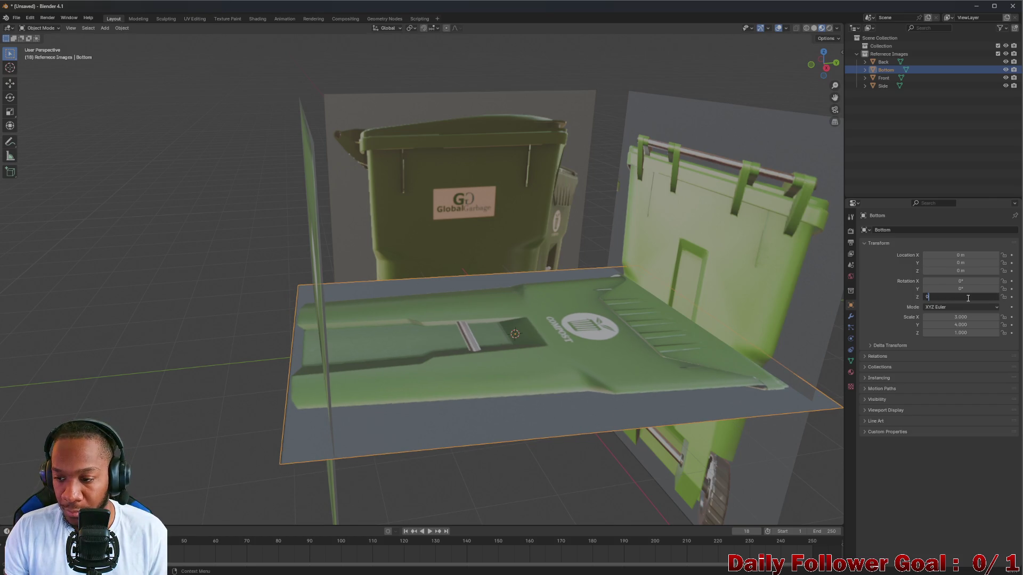
{"action": "type", "text": "0"}
{"action": "key", "text": "Return"}
Step: Lower the Bottom plane to Location Z -3.5 m
{"action": "left_click", "coordinate": [963, 271]}
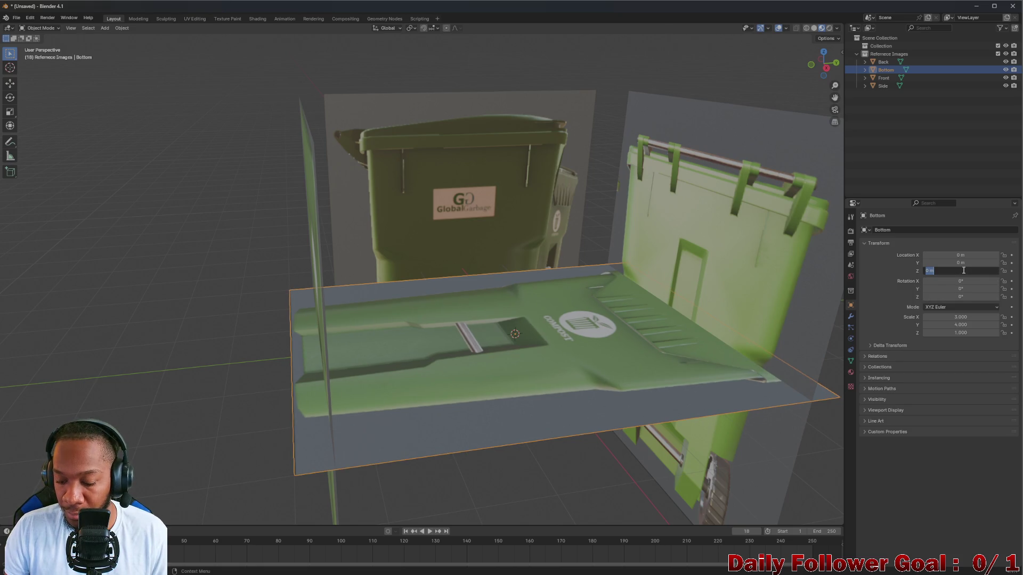
{"action": "type", "text": "-3.5"}
{"action": "key", "text": "Return"}
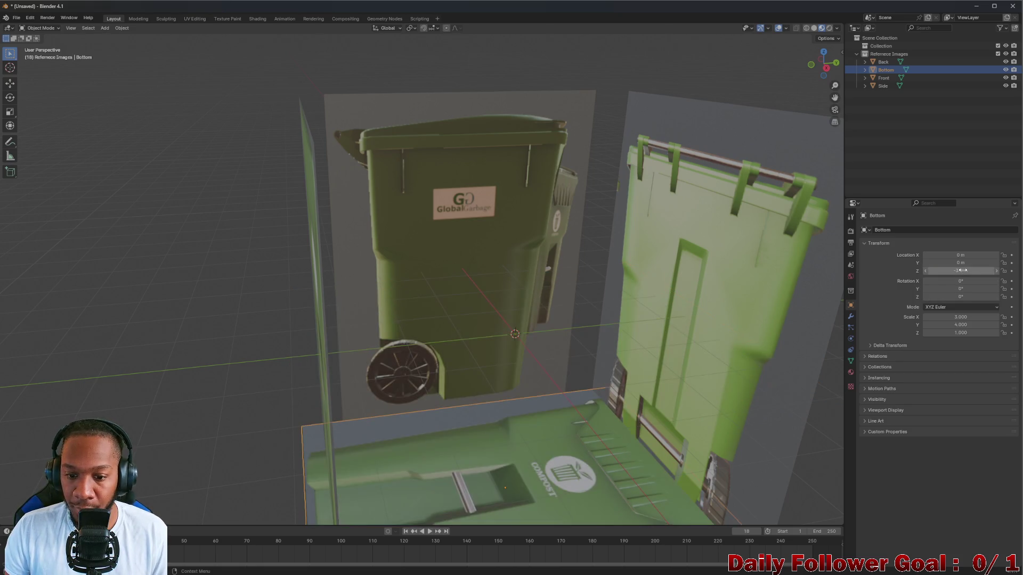
Step: In Shading, link TrashCan_Bottom.png to Base Color and delete the old front image node
{"action": "left_click", "coordinate": [255, 18]}
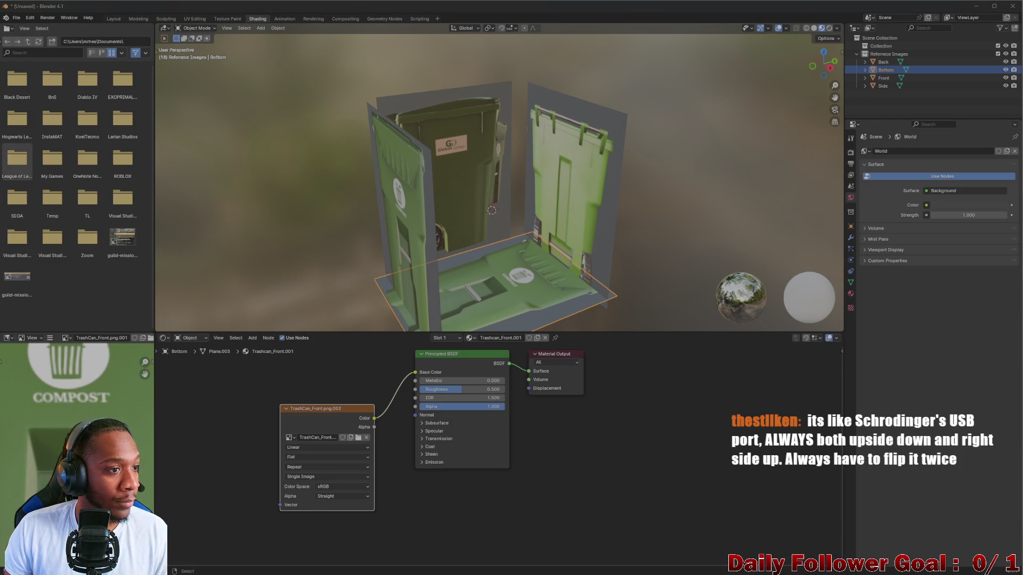
{"action": "left_click_drag", "start_coordinate": [223, 424], "coordinate": [231, 417]}
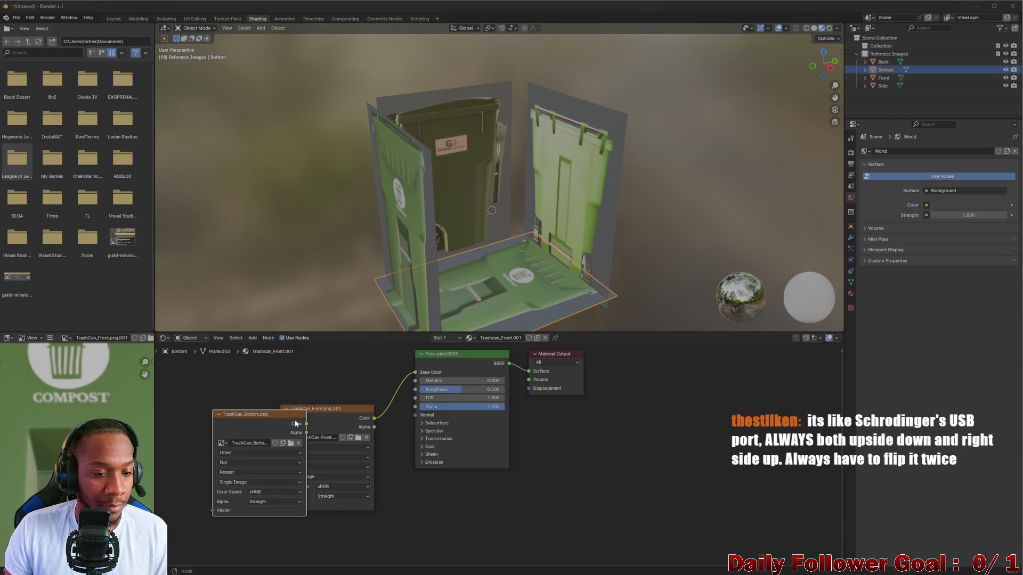
{"action": "mouse_move", "coordinate": [310, 423]}
{"action": "left_mouse_down"}
{"action": "mouse_move", "coordinate": [392, 445]}
{"action": "mouse_move", "coordinate": [344, 483]}
{"action": "left_mouse_up"}
{"action": "left_click_drag", "start_coordinate": [307, 424], "coordinate": [415, 372]}
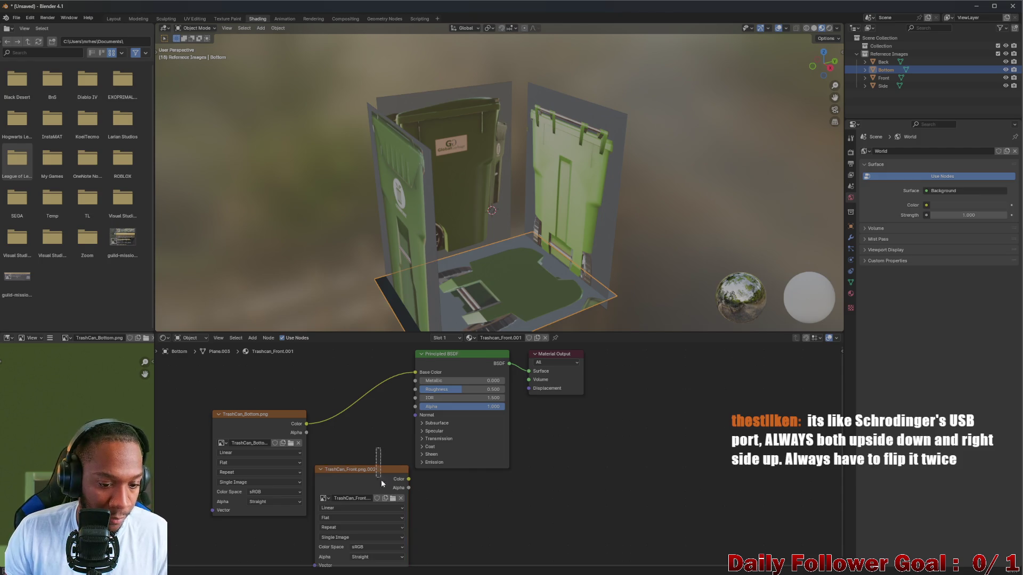
{"action": "key", "text": "x"}
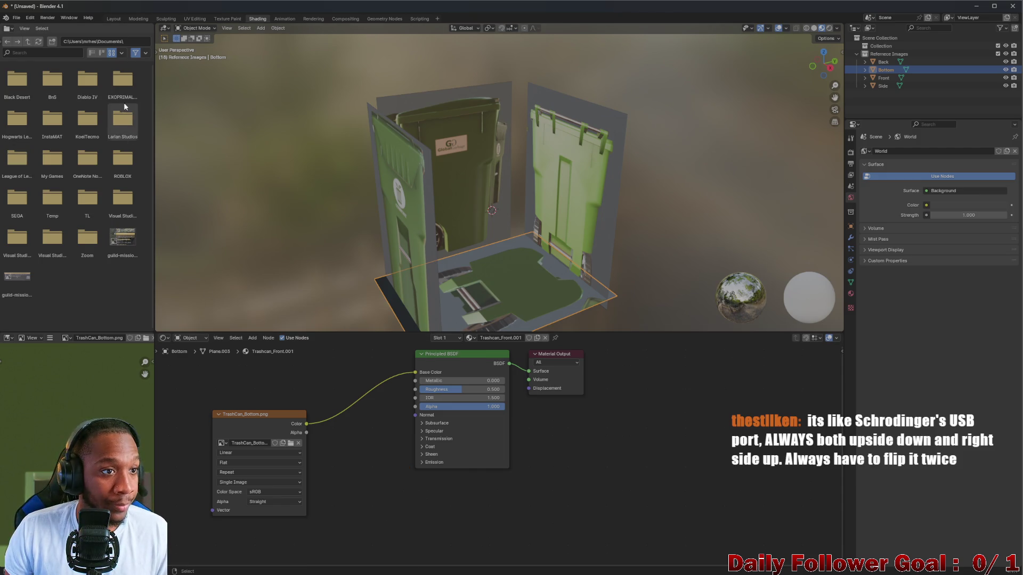
Step: Back in Layout, keep the Bottom plane flat and rotate it 180° about Z
{"action": "left_click", "coordinate": [113, 18]}
{"action": "mouse_move", "coordinate": [315, 167]}
{"action": "middle_mouse_down"}
{"action": "mouse_move", "coordinate": [529, 310]}
{"action": "mouse_move", "coordinate": [500, 312]}
{"action": "middle_mouse_up"}
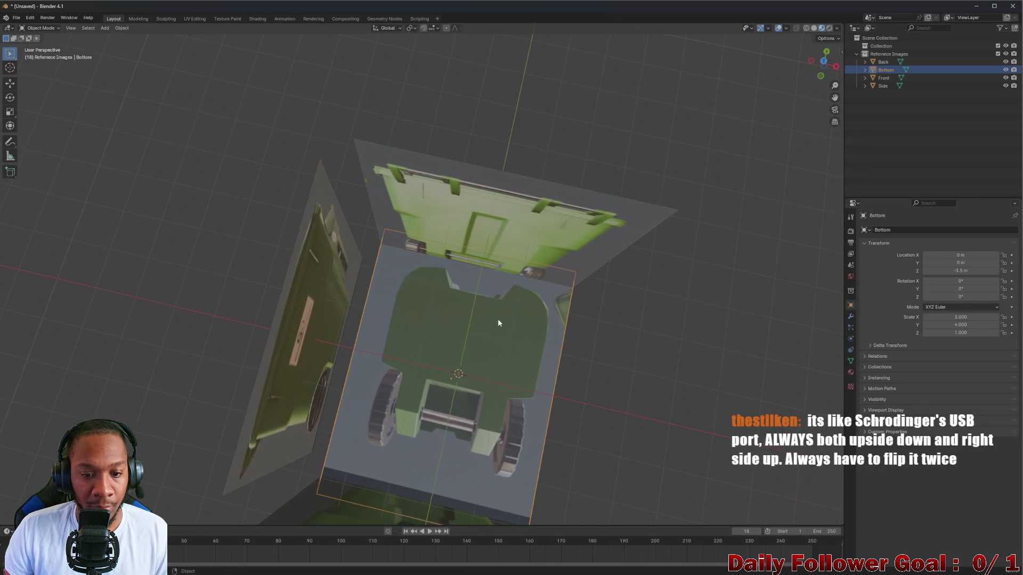
{"action": "mouse_move", "coordinate": [481, 389]}
{"action": "middle_mouse_down"}
{"action": "mouse_move", "coordinate": [488, 370]}
{"action": "mouse_move", "coordinate": [436, 330]}
{"action": "mouse_move", "coordinate": [407, 325]}
{"action": "mouse_move", "coordinate": [504, 380]}
{"action": "mouse_move", "coordinate": [475, 363]}
{"action": "middle_mouse_up"}
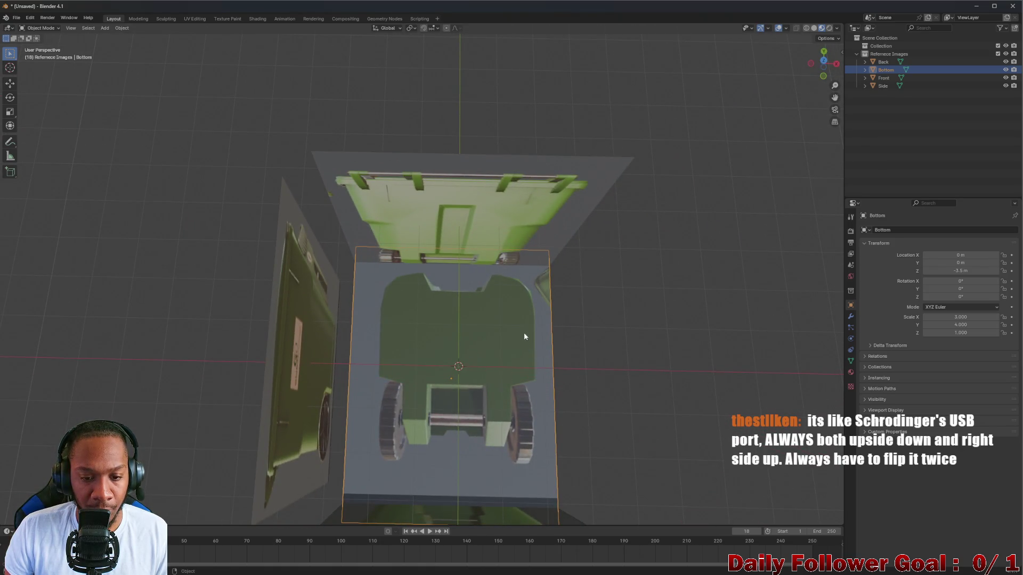
{"action": "left_click", "coordinate": [924, 289]}
{"action": "type", "text": "95"}
{"action": "key", "text": "Return"}
{"action": "key", "text": "ctrl+z"}
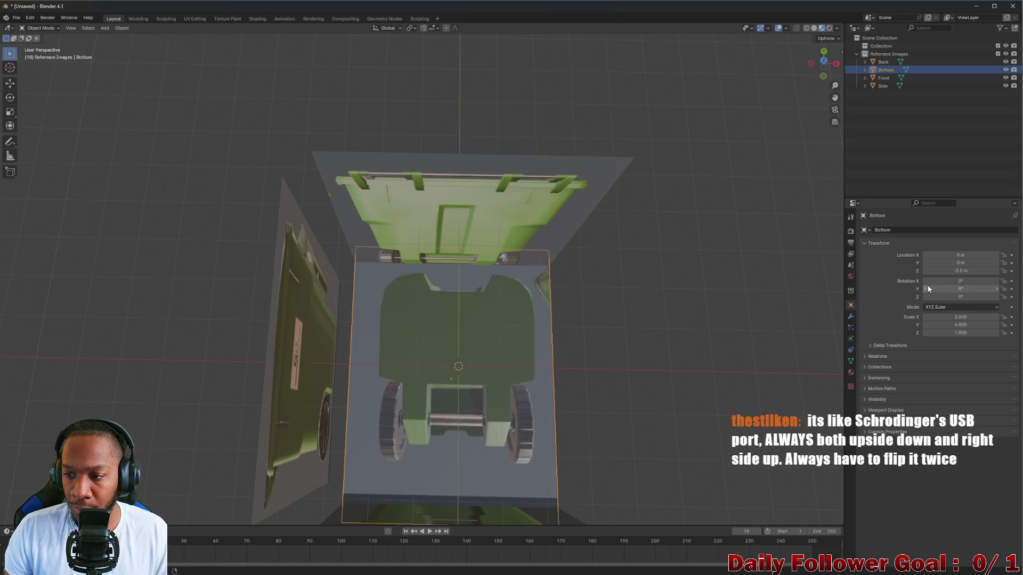
{"action": "left_click_drag", "start_coordinate": [923, 279], "coordinate": [980, 296]}
{"action": "key", "text": "ctrl+z"}
{"action": "left_click", "coordinate": [959, 296]}
{"action": "type", "text": "180"}
{"action": "key", "text": "Return"}
Step: Deselect the plane and orbit to a close front view to check the bin's underside
{"action": "left_click", "coordinate": [739, 350]}
{"action": "mouse_move", "coordinate": [740, 350]}
{"action": "middle_mouse_down"}
{"action": "mouse_move", "coordinate": [471, 305]}
{"action": "mouse_move", "coordinate": [458, 289]}
{"action": "mouse_move", "coordinate": [446, 326]}
{"action": "mouse_move", "coordinate": [589, 297]}
{"action": "mouse_move", "coordinate": [421, 301]}
{"action": "mouse_move", "coordinate": [565, 293]}
{"action": "mouse_move", "coordinate": [554, 341]}
{"action": "mouse_move", "coordinate": [545, 267]}
{"action": "mouse_move", "coordinate": [422, 317]}
{"action": "mouse_move", "coordinate": [586, 299]}
{"action": "middle_mouse_up"}
{"action": "scroll", "coordinate": [460, 311], "scroll_direction": "up", "scroll_amount": 5}
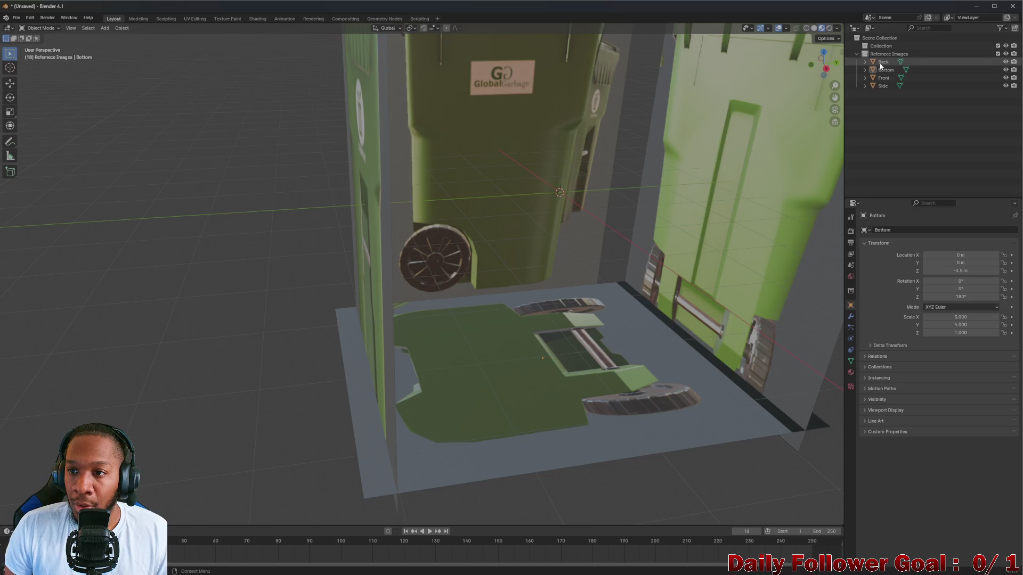
{"action": "mouse_move", "coordinate": [710, 151]}
{"action": "middle_mouse_down"}
{"action": "mouse_move", "coordinate": [710, 168]}
{"action": "mouse_move", "coordinate": [672, 203]}
{"action": "mouse_move", "coordinate": [605, 194]}
{"action": "mouse_move", "coordinate": [548, 210]}
{"action": "mouse_move", "coordinate": [557, 248]}
{"action": "mouse_move", "coordinate": [628, 251]}
{"action": "mouse_move", "coordinate": [633, 222]}
{"action": "mouse_move", "coordinate": [842, 109]}
{"action": "middle_mouse_up"}
{"action": "scroll", "coordinate": [710, 169], "scroll_direction": "down", "scroll_amount": 8}
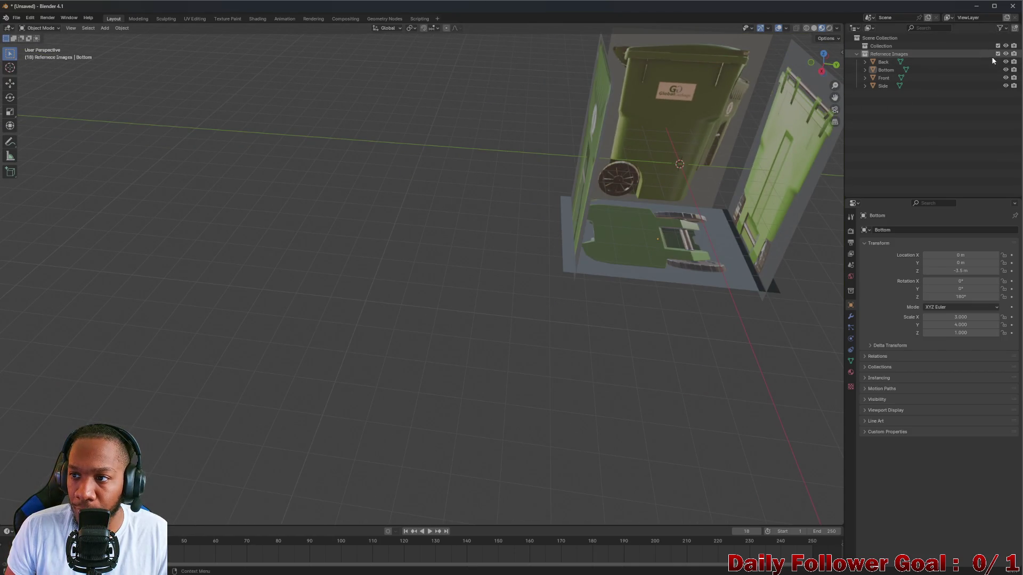
Step: Enable the Outliner's Selectable toggles, then make Reference Images unselectable and hidden
{"action": "left_click", "coordinate": [998, 29]}
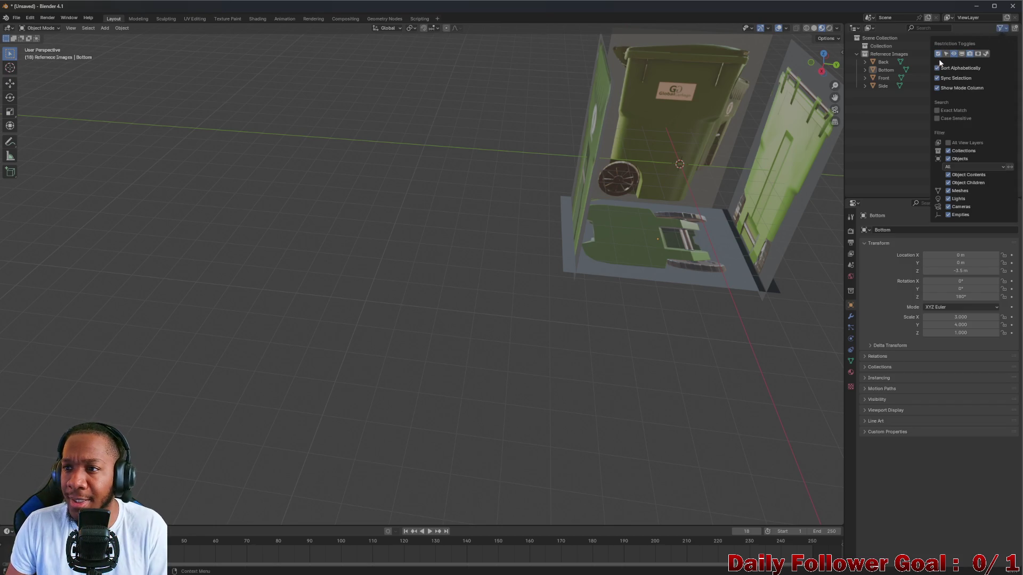
{"action": "left_click", "coordinate": [1002, 29]}
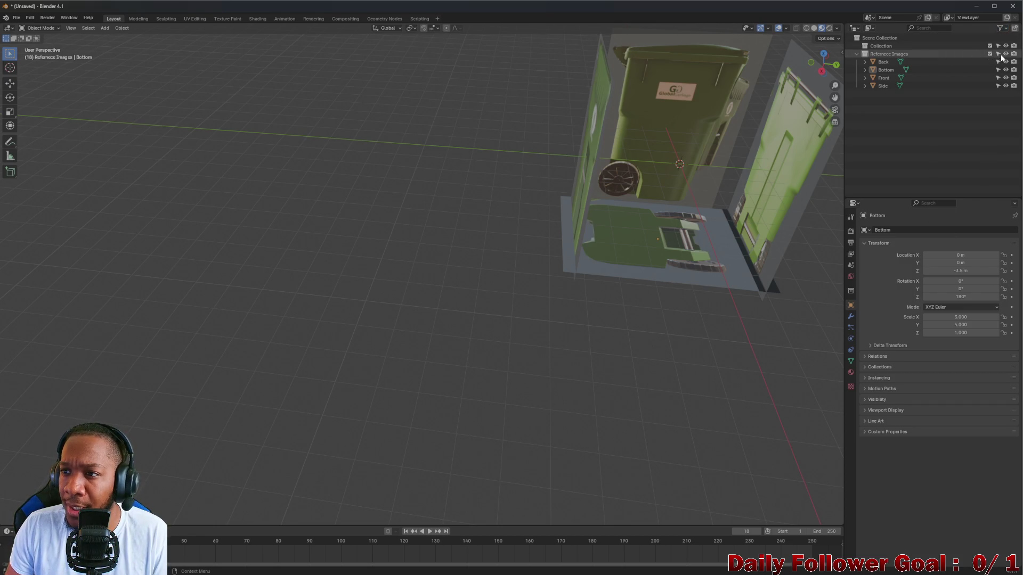
{"action": "left_click", "coordinate": [857, 54]}
{"action": "left_click", "coordinate": [999, 54]}
{"action": "left_click", "coordinate": [990, 54]}
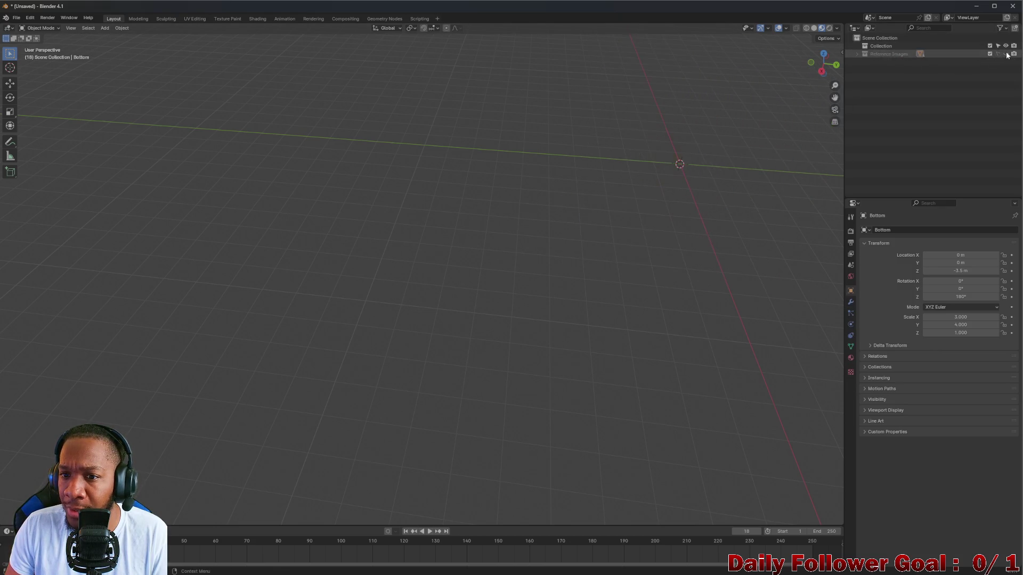
Step: Unhide the Reference Images collection and orbit around the reappeared box
{"action": "middle_click_drag", "start_coordinate": [635, 194], "coordinate": [902, 55]}
{"action": "left_click", "coordinate": [857, 53]}
{"action": "left_click", "coordinate": [857, 53]}
{"action": "left_click", "coordinate": [1006, 54]}
{"action": "mouse_move", "coordinate": [443, 71]}
{"action": "middle_mouse_down"}
{"action": "mouse_move", "coordinate": [662, 214]}
{"action": "mouse_move", "coordinate": [609, 125]}
{"action": "mouse_move", "coordinate": [624, 118]}
{"action": "mouse_move", "coordinate": [487, 132]}
{"action": "mouse_move", "coordinate": [676, 273]}
{"action": "mouse_move", "coordinate": [493, 173]}
{"action": "middle_mouse_up"}
{"action": "scroll", "coordinate": [608, 125], "scroll_direction": "down", "scroll_amount": 3}
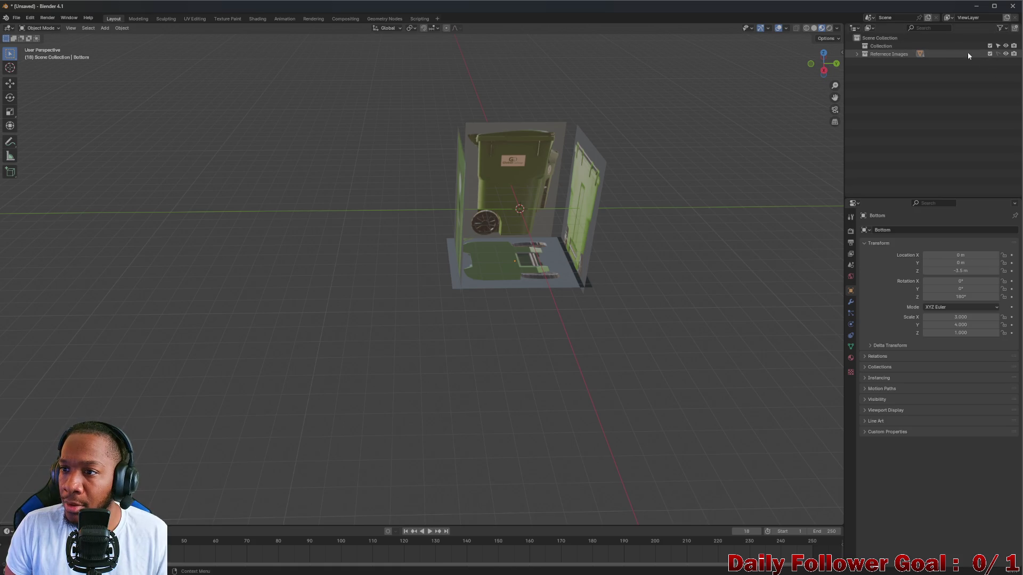
Step: Expand Reference Images, select the Side plane and start moving it
{"action": "left_click", "coordinate": [857, 54]}
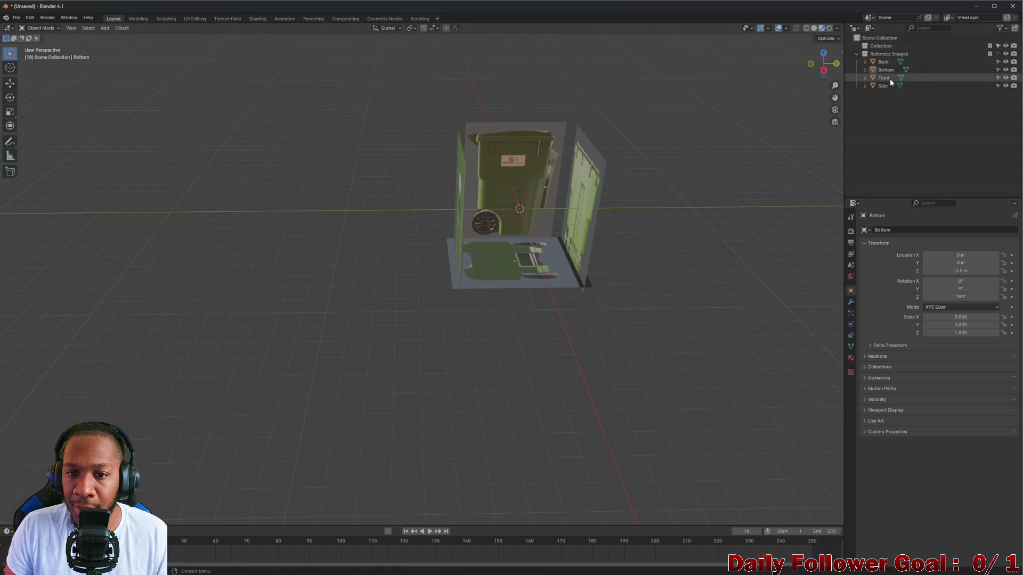
{"action": "mouse_move", "coordinate": [694, 140]}
{"action": "middle_mouse_down"}
{"action": "mouse_move", "coordinate": [569, 189]}
{"action": "mouse_move", "coordinate": [621, 195]}
{"action": "mouse_move", "coordinate": [591, 216]}
{"action": "mouse_move", "coordinate": [498, 187]}
{"action": "middle_mouse_up"}
{"action": "scroll", "coordinate": [474, 181], "scroll_direction": "up", "scroll_amount": 4}
{"action": "scroll", "coordinate": [447, 174], "scroll_direction": "down", "scroll_amount": 2}
{"action": "middle_click_drag", "start_coordinate": [435, 175], "coordinate": [728, 155]}
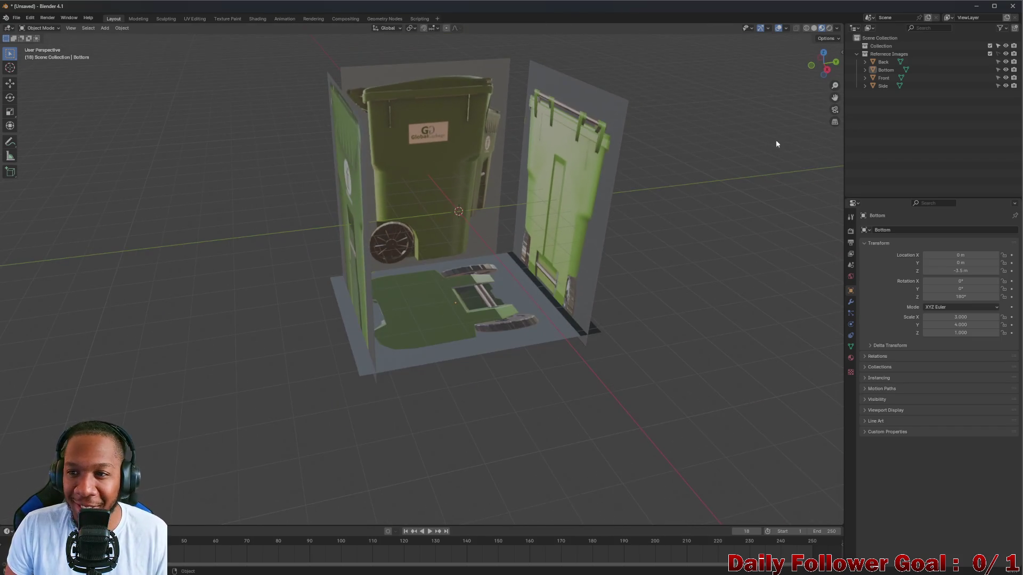
{"action": "mouse_move", "coordinate": [552, 178]}
{"action": "middle_mouse_down"}
{"action": "mouse_move", "coordinate": [605, 190]}
{"action": "mouse_move", "coordinate": [495, 181]}
{"action": "middle_mouse_up"}
{"action": "left_click", "coordinate": [889, 70]}
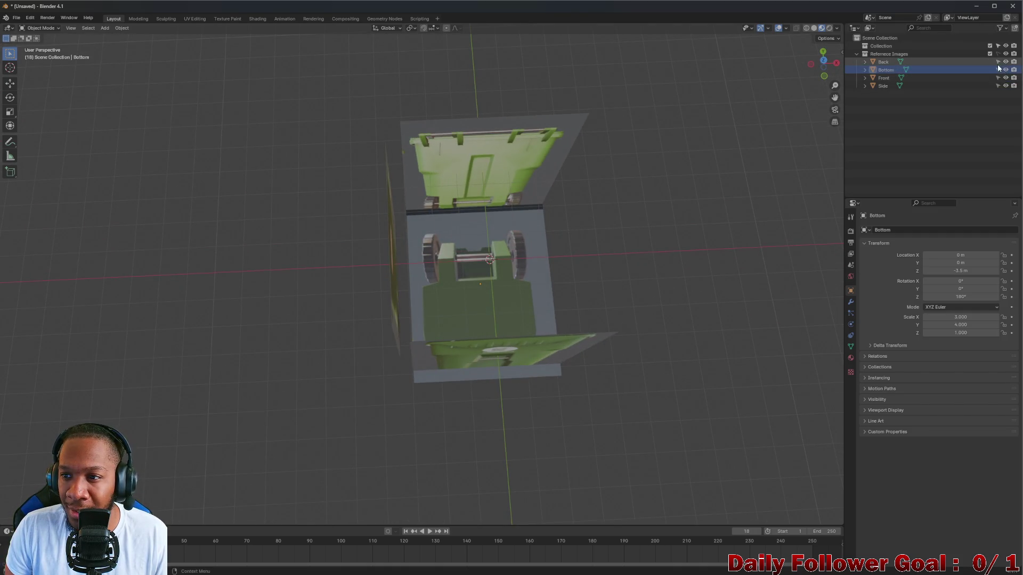
{"action": "mouse_move", "coordinate": [479, 201]}
{"action": "middle_mouse_down"}
{"action": "mouse_move", "coordinate": [474, 169]}
{"action": "mouse_move", "coordinate": [490, 186]}
{"action": "middle_mouse_up"}
{"action": "left_click", "coordinate": [476, 171]}
{"action": "key", "text": "g"}
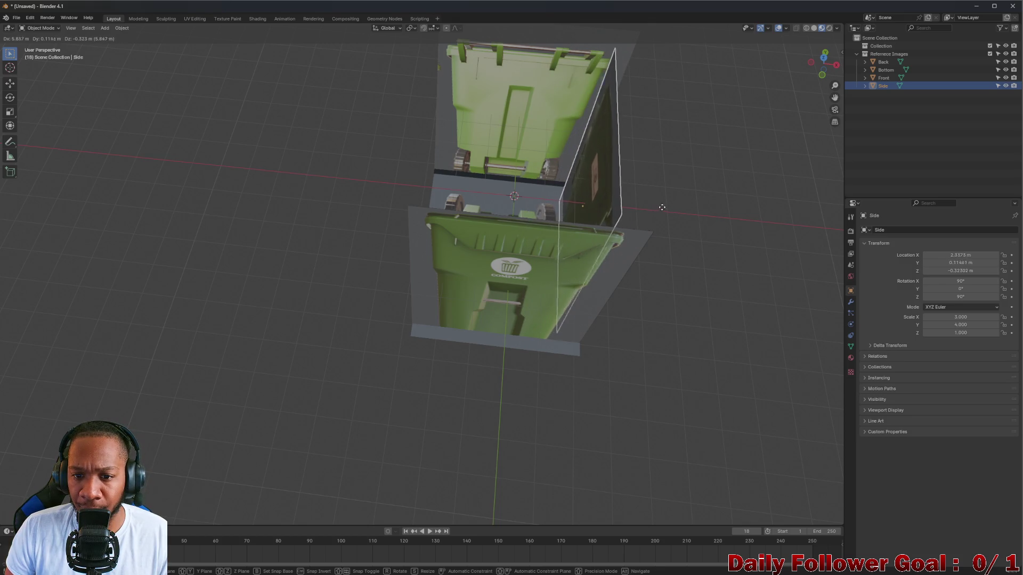
Step: Place the Side plane at Location X 3.5 m
{"action": "left_click", "coordinate": [679, 213]}
{"action": "double_click", "coordinate": [974, 256]}
{"action": "type", "text": "0"}
{"action": "key", "text": "Return"}
{"action": "left_click", "coordinate": [966, 256]}
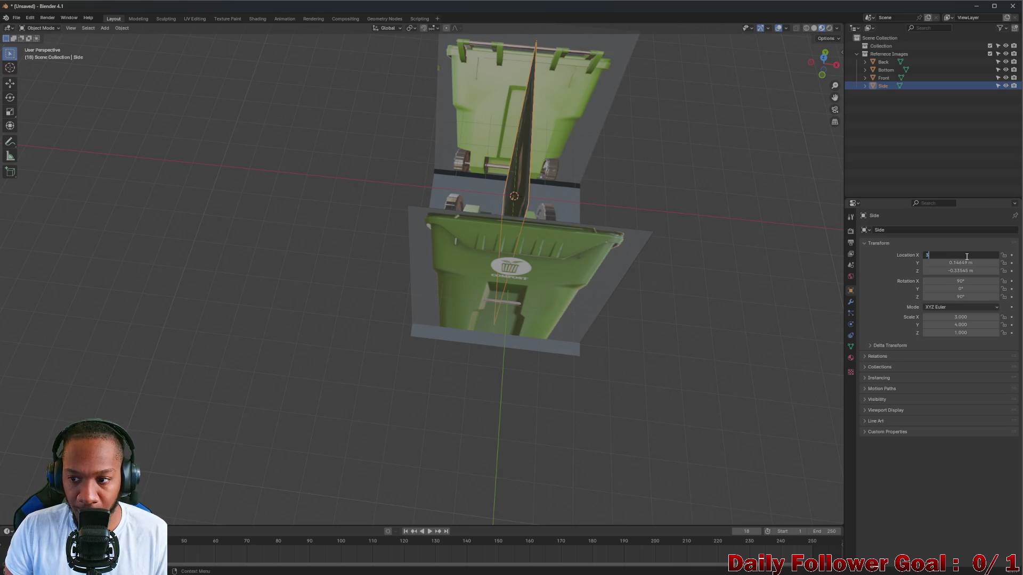
{"action": "key", "text": "Return"}
{"action": "left_click", "coordinate": [966, 256]}
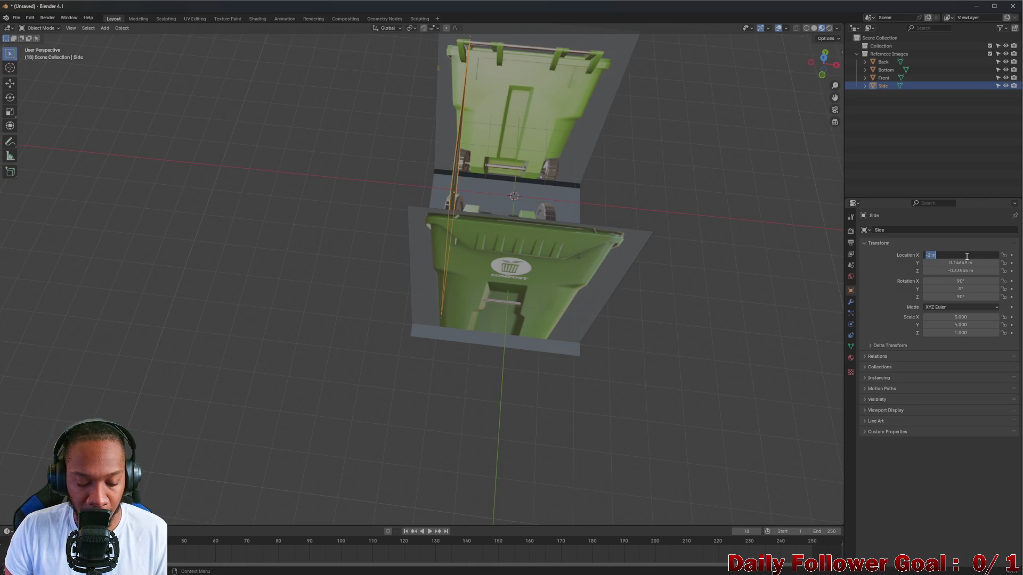
{"action": "type", "text": "5"}
{"action": "key", "text": "Return"}
Step: Set the Side plane's Location Y and Z both to 0
{"action": "left_click", "coordinate": [960, 263]}
{"action": "type", "text": "1.0565"}
{"action": "key", "text": "Return"}
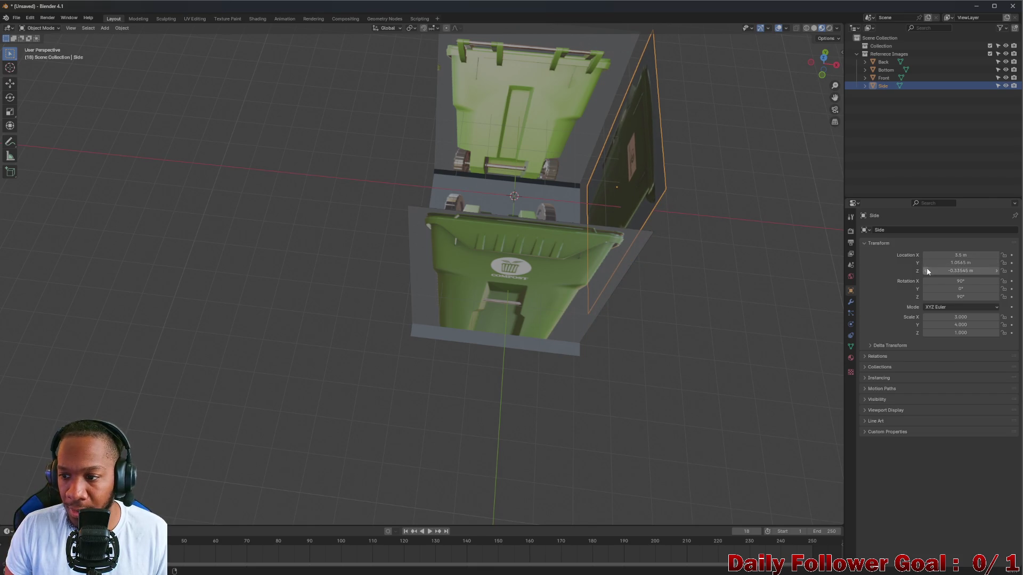
{"action": "key", "text": "ctrl+z"}
{"action": "left_click", "coordinate": [930, 262]}
{"action": "type", "text": "0"}
{"action": "key", "text": "Return"}
{"action": "left_click", "coordinate": [931, 271]}
{"action": "type", "text": "0"}
{"action": "key", "text": "Return"}
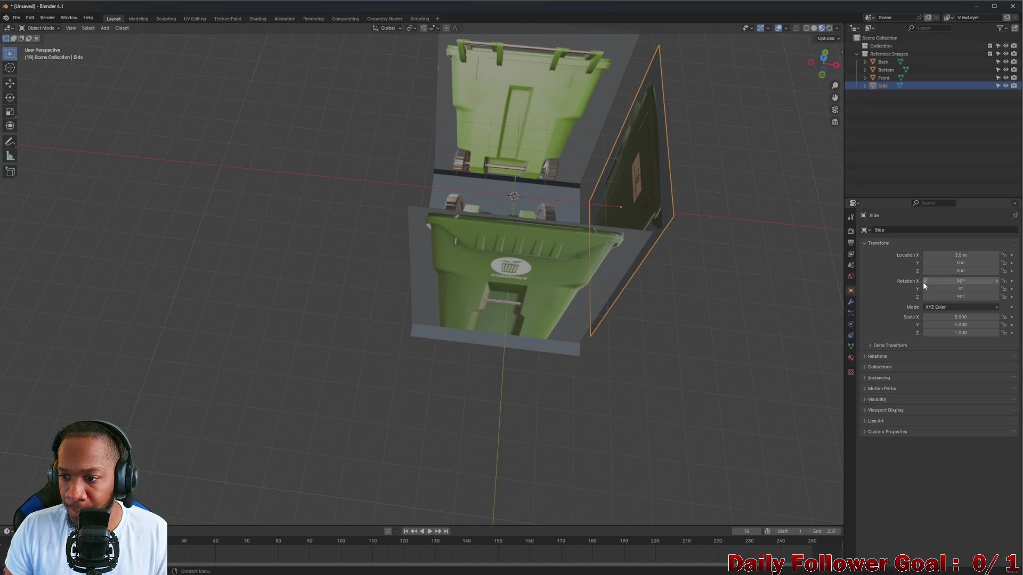
Step: Turn the Side plane to -90° about Z
{"action": "left_click_drag", "start_coordinate": [925, 295], "coordinate": [948, 296]}
{"action": "left_click", "coordinate": [947, 297]}
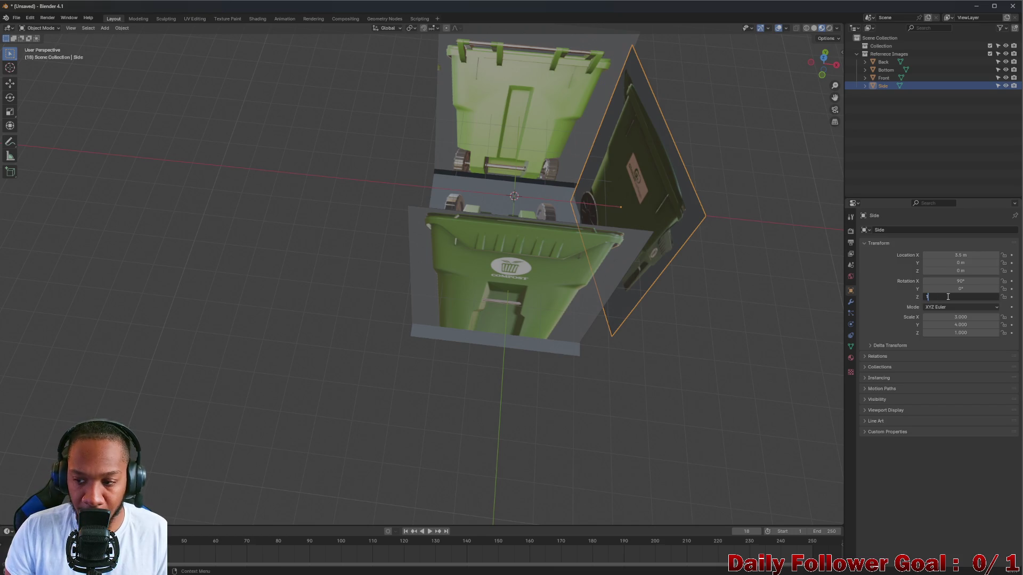
{"action": "type", "text": "80"}
{"action": "key", "text": "Return"}
{"action": "left_click_drag", "start_coordinate": [929, 298], "coordinate": [953, 296]}
{"action": "left_click", "coordinate": [954, 297]}
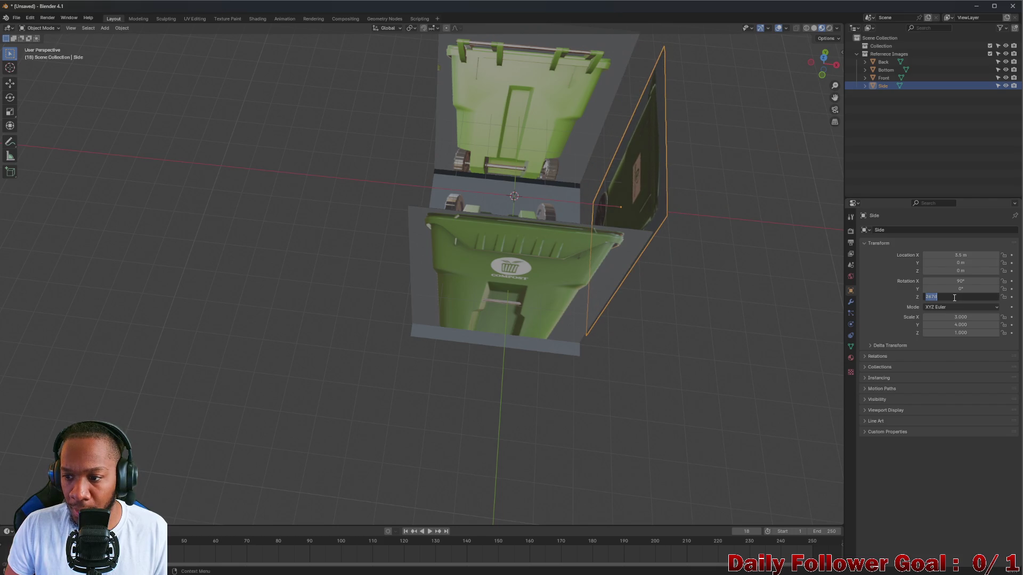
{"action": "type", "text": "0"}
{"action": "key", "text": "Return"}
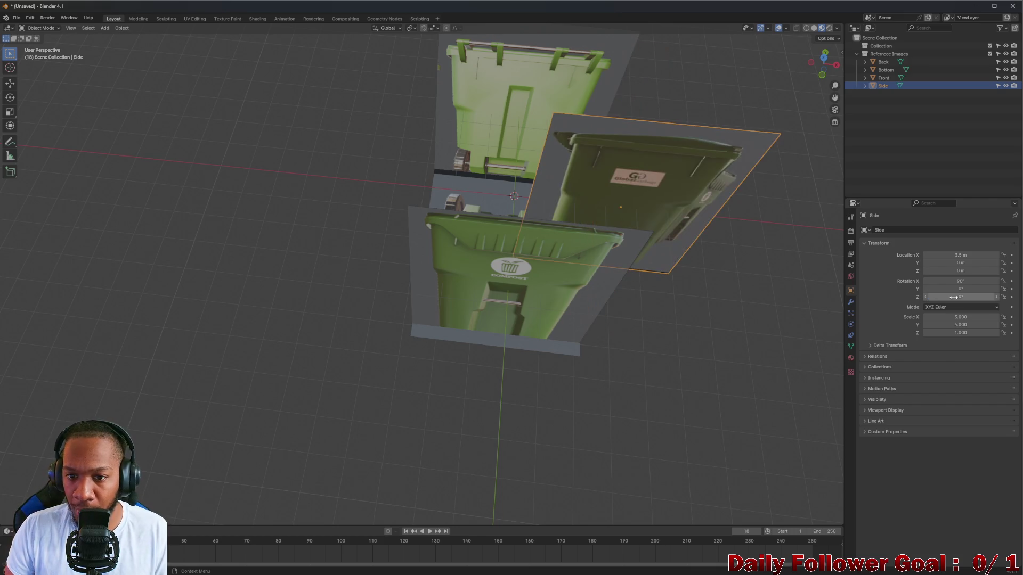
{"action": "mouse_move", "coordinate": [954, 298]}
{"action": "left_mouse_down"}
{"action": "mouse_move", "coordinate": [919, 296]}
{"action": "mouse_move", "coordinate": [972, 297]}
{"action": "left_mouse_up"}
{"action": "left_click", "coordinate": [971, 297]}
{"action": "type", "text": "-90"}
{"action": "key", "text": "Return"}
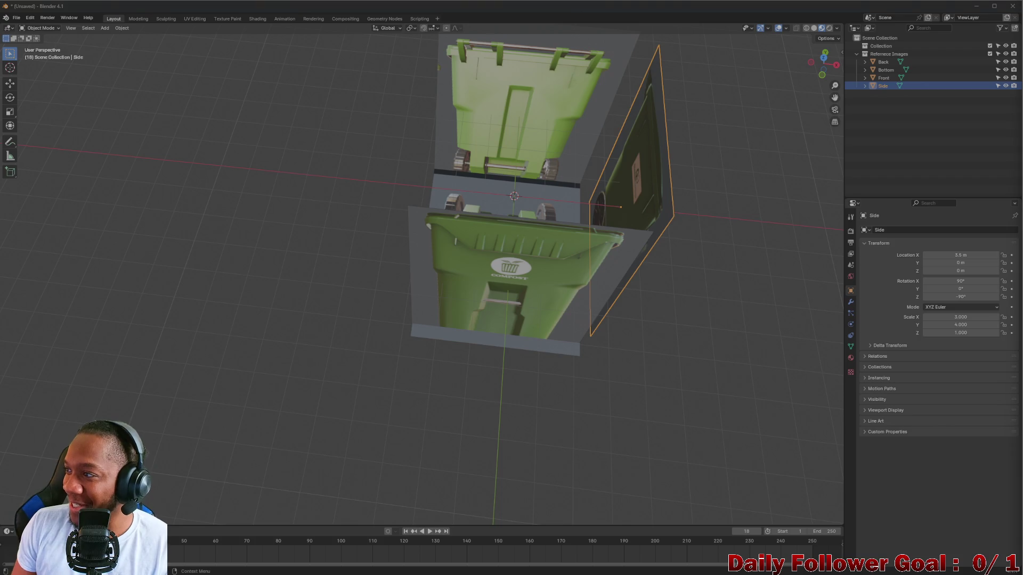
{"action": "mouse_move", "coordinate": [815, 110]}
{"action": "middle_mouse_down"}
{"action": "mouse_move", "coordinate": [536, 227]}
{"action": "mouse_move", "coordinate": [551, 203]}
{"action": "middle_mouse_up"}
{"action": "left_click", "coordinate": [955, 160]}
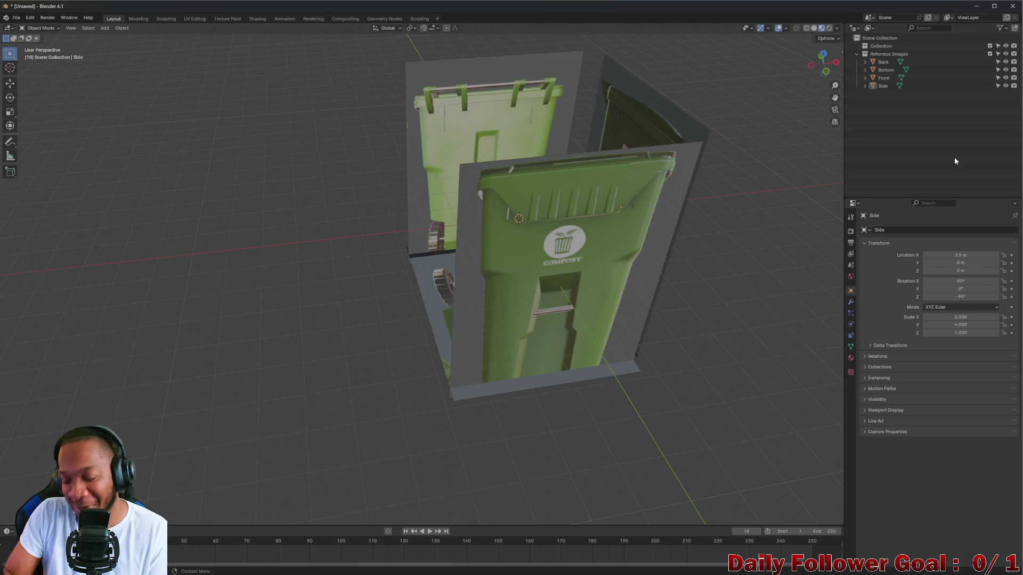
{"action": "mouse_move", "coordinate": [769, 185]}
{"action": "middle_mouse_down"}
{"action": "mouse_move", "coordinate": [743, 199]}
{"action": "mouse_move", "coordinate": [748, 190]}
{"action": "mouse_move", "coordinate": [666, 206]}
{"action": "mouse_move", "coordinate": [679, 234]}
{"action": "middle_mouse_up"}
{"action": "scroll", "coordinate": [683, 239], "scroll_direction": "up", "scroll_amount": 4}
{"action": "mouse_move", "coordinate": [627, 215]}
{"action": "middle_mouse_down"}
{"action": "mouse_move", "coordinate": [596, 206]}
{"action": "mouse_move", "coordinate": [528, 144]}
{"action": "mouse_move", "coordinate": [526, 191]}
{"action": "mouse_move", "coordinate": [614, 211]}
{"action": "mouse_move", "coordinate": [609, 159]}
{"action": "mouse_move", "coordinate": [462, 178]}
{"action": "mouse_move", "coordinate": [586, 202]}
{"action": "mouse_move", "coordinate": [609, 173]}
{"action": "middle_mouse_up"}
{"action": "mouse_move", "coordinate": [608, 224]}
{"action": "middle_mouse_down"}
{"action": "mouse_move", "coordinate": [618, 229]}
{"action": "mouse_move", "coordinate": [582, 241]}
{"action": "mouse_move", "coordinate": [430, 222]}
{"action": "mouse_move", "coordinate": [492, 266]}
{"action": "mouse_move", "coordinate": [627, 231]}
{"action": "mouse_move", "coordinate": [520, 230]}
{"action": "mouse_move", "coordinate": [559, 212]}
{"action": "mouse_move", "coordinate": [580, 224]}
{"action": "middle_mouse_up"}
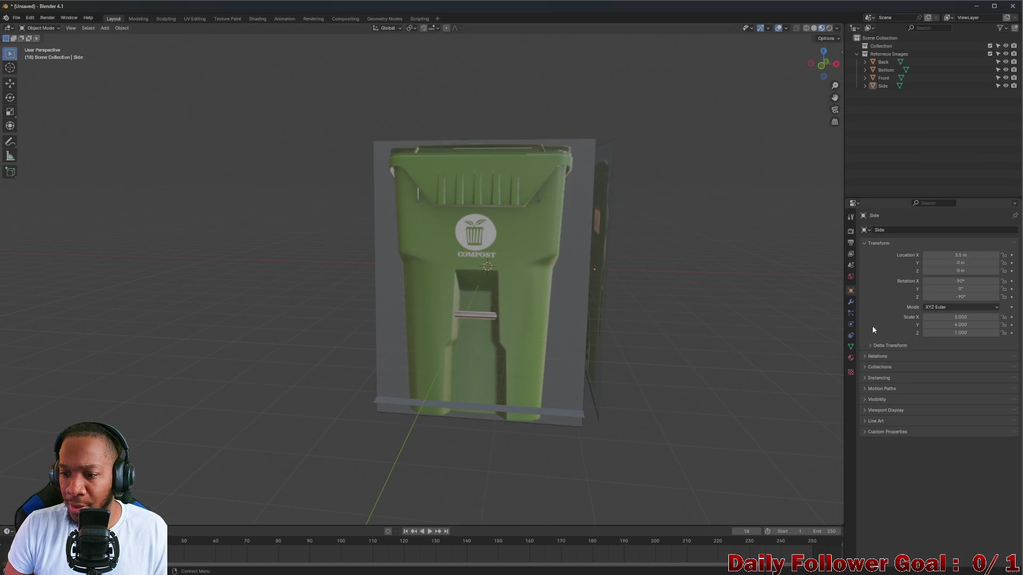
Step: Show the material settings and orbit to view the side, back and bottom planes
{"action": "left_click", "coordinate": [851, 358]}
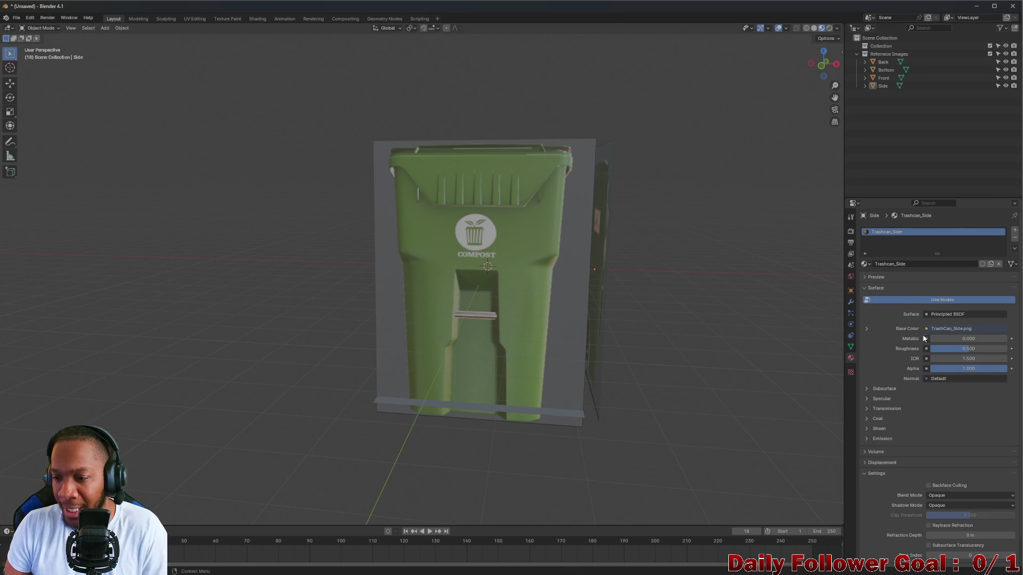
{"action": "scroll", "coordinate": [895, 331], "scroll_direction": "down", "scroll_amount": 2}
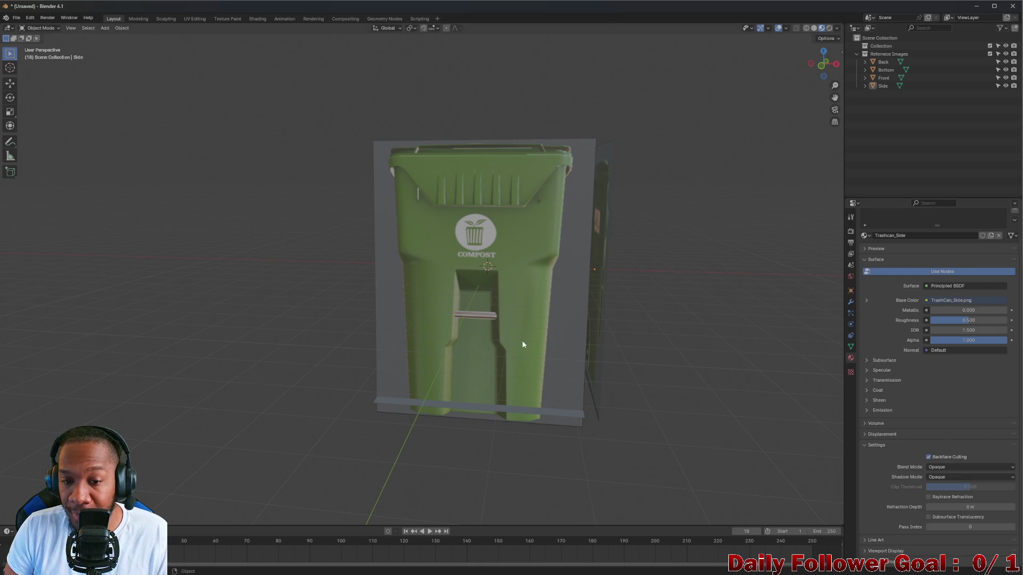
{"action": "mouse_move", "coordinate": [544, 336]}
{"action": "middle_mouse_down"}
{"action": "mouse_move", "coordinate": [476, 323]}
{"action": "mouse_move", "coordinate": [597, 343]}
{"action": "mouse_move", "coordinate": [625, 331]}
{"action": "mouse_move", "coordinate": [548, 335]}
{"action": "mouse_move", "coordinate": [659, 340]}
{"action": "mouse_move", "coordinate": [637, 337]}
{"action": "middle_mouse_up"}
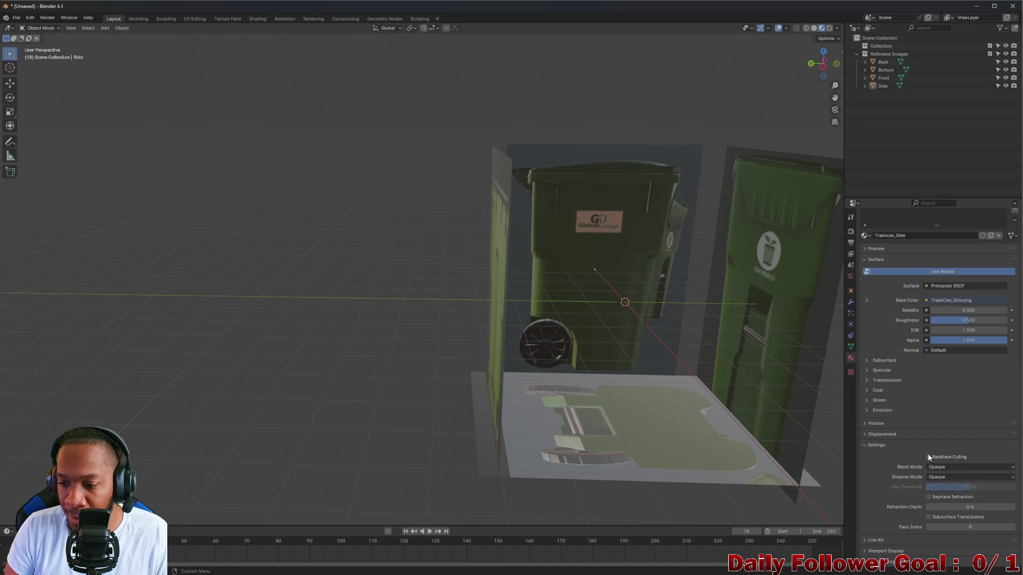
{"action": "left_click", "coordinate": [886, 70]}
{"action": "mouse_move", "coordinate": [586, 240]}
{"action": "middle_mouse_down"}
{"action": "mouse_move", "coordinate": [611, 226]}
{"action": "mouse_move", "coordinate": [592, 222]}
{"action": "middle_mouse_up"}
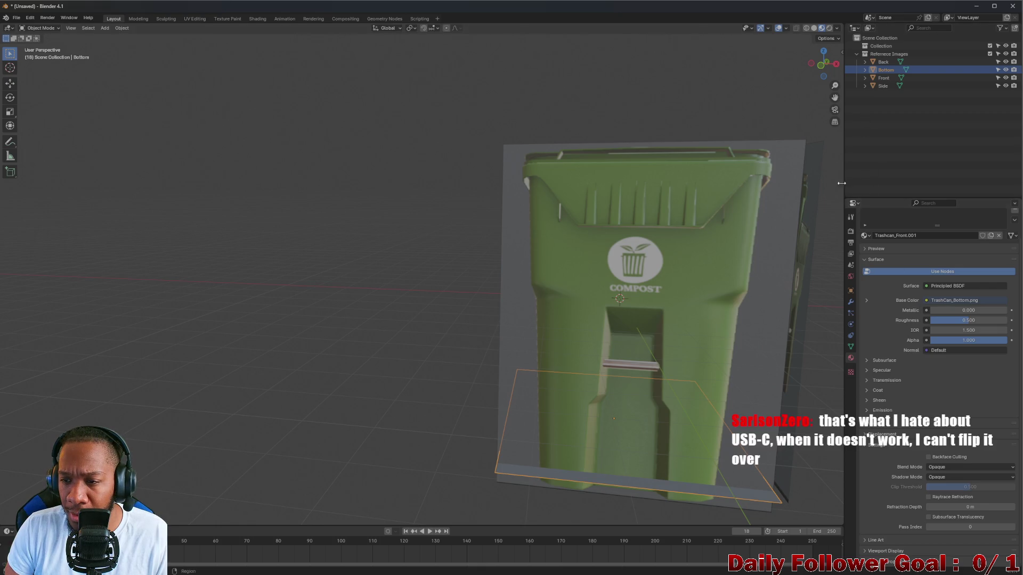
Step: Select the Back plane and turn off Backface Culling for Trashcan_Back
{"action": "left_click", "coordinate": [883, 77]}
{"action": "left_click", "coordinate": [884, 63]}
{"action": "mouse_move", "coordinate": [842, 384]}
{"action": "middle_mouse_down"}
{"action": "mouse_move", "coordinate": [842, 404]}
{"action": "mouse_move", "coordinate": [178, 371]}
{"action": "mouse_move", "coordinate": [24, 385]}
{"action": "mouse_move", "coordinate": [799, 386]}
{"action": "mouse_move", "coordinate": [772, 389]}
{"action": "middle_mouse_up"}
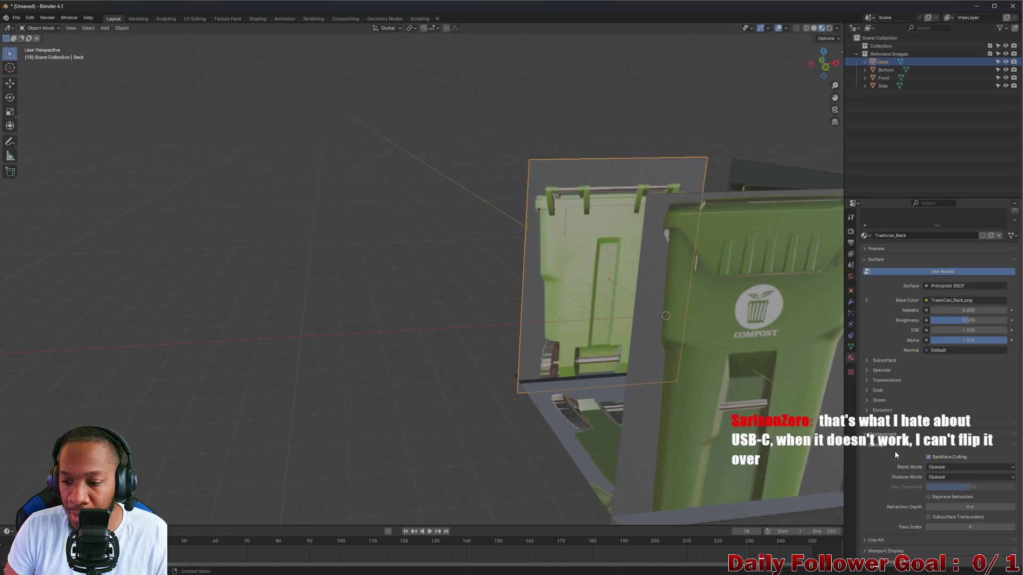
{"action": "left_click", "coordinate": [929, 458]}
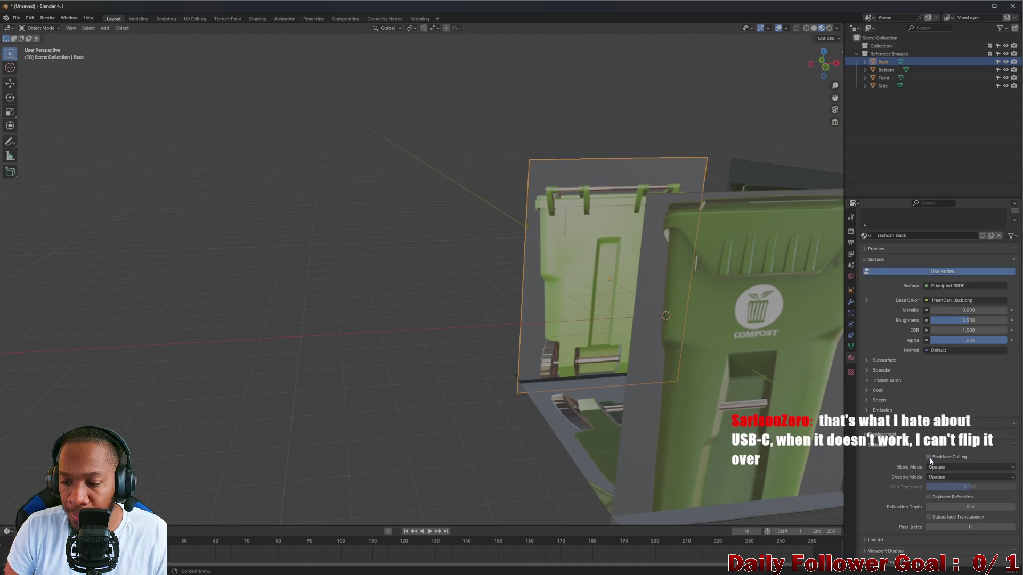
Step: Select the Front plane and orbit to a nearly frontal view of the planes
{"action": "mouse_move", "coordinate": [605, 364]}
{"action": "middle_mouse_down"}
{"action": "mouse_move", "coordinate": [583, 357]}
{"action": "mouse_move", "coordinate": [653, 363]}
{"action": "mouse_move", "coordinate": [513, 334]}
{"action": "middle_mouse_up"}
{"action": "left_click", "coordinate": [884, 79]}
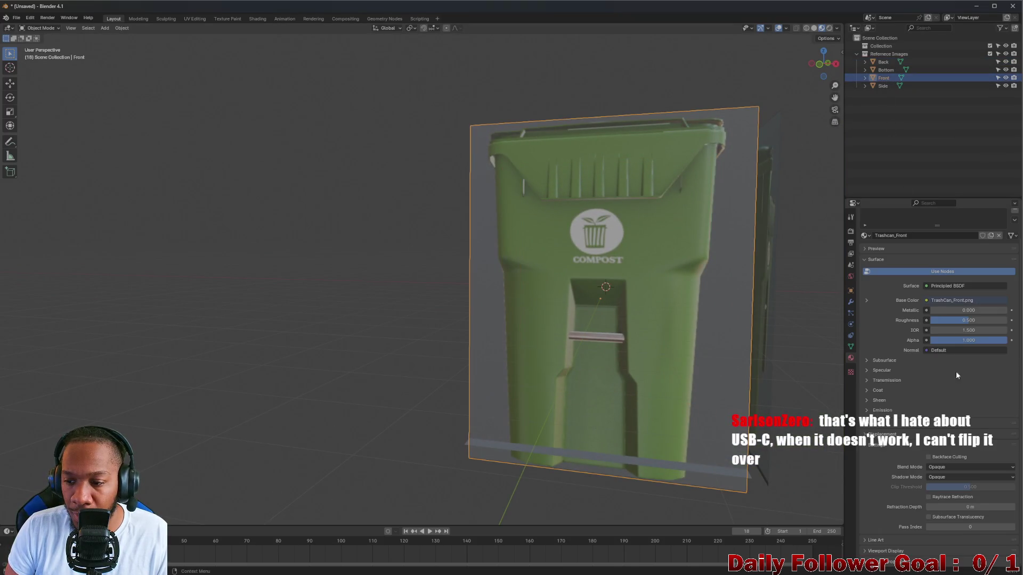
{"action": "mouse_move", "coordinate": [320, 341]}
{"action": "middle_mouse_down"}
{"action": "mouse_move", "coordinate": [117, 346]}
{"action": "mouse_move", "coordinate": [66, 368]}
{"action": "middle_mouse_up"}
{"action": "mouse_move", "coordinate": [295, 304]}
{"action": "middle_mouse_down"}
{"action": "mouse_move", "coordinate": [352, 293]}
{"action": "mouse_move", "coordinate": [462, 333]}
{"action": "mouse_move", "coordinate": [443, 321]}
{"action": "mouse_move", "coordinate": [189, 324]}
{"action": "mouse_move", "coordinate": [276, 360]}
{"action": "mouse_move", "coordinate": [419, 347]}
{"action": "mouse_move", "coordinate": [385, 391]}
{"action": "mouse_move", "coordinate": [385, 262]}
{"action": "mouse_move", "coordinate": [412, 326]}
{"action": "mouse_move", "coordinate": [426, 288]}
{"action": "mouse_move", "coordinate": [426, 375]}
{"action": "mouse_move", "coordinate": [304, 221]}
{"action": "mouse_move", "coordinate": [231, 319]}
{"action": "mouse_move", "coordinate": [235, 349]}
{"action": "mouse_move", "coordinate": [260, 343]}
{"action": "mouse_move", "coordinate": [229, 342]}
{"action": "middle_mouse_up"}
{"action": "left_click", "coordinate": [426, 375]}
{"action": "left_click", "coordinate": [928, 457]}
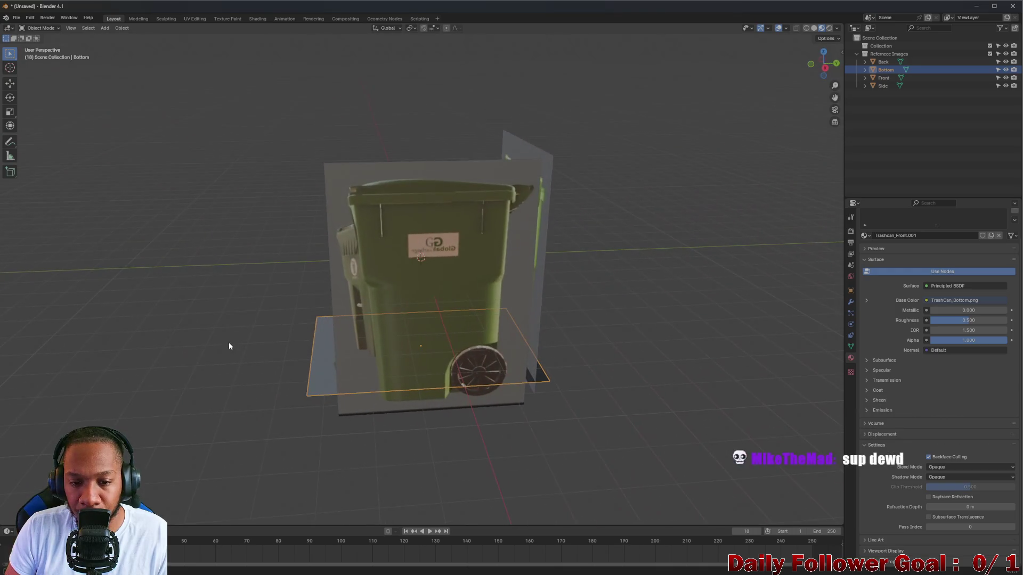
{"action": "left_click", "coordinate": [457, 286]}
{"action": "left_click", "coordinate": [928, 457]}
{"action": "mouse_move", "coordinate": [533, 298]}
{"action": "middle_mouse_down"}
{"action": "mouse_move", "coordinate": [653, 270]}
{"action": "mouse_move", "coordinate": [635, 255]}
{"action": "mouse_move", "coordinate": [685, 290]}
{"action": "mouse_move", "coordinate": [650, 293]}
{"action": "mouse_move", "coordinate": [575, 267]}
{"action": "mouse_move", "coordinate": [506, 292]}
{"action": "mouse_move", "coordinate": [312, 267]}
{"action": "mouse_move", "coordinate": [180, 271]}
{"action": "mouse_move", "coordinate": [206, 329]}
{"action": "mouse_move", "coordinate": [340, 263]}
{"action": "mouse_move", "coordinate": [263, 274]}
{"action": "mouse_move", "coordinate": [201, 258]}
{"action": "mouse_move", "coordinate": [168, 319]}
{"action": "mouse_move", "coordinate": [355, 197]}
{"action": "mouse_move", "coordinate": [462, 176]}
{"action": "mouse_move", "coordinate": [407, 167]}
{"action": "mouse_move", "coordinate": [407, 189]}
{"action": "mouse_move", "coordinate": [414, 175]}
{"action": "mouse_move", "coordinate": [355, 185]}
{"action": "mouse_move", "coordinate": [434, 186]}
{"action": "middle_mouse_up"}
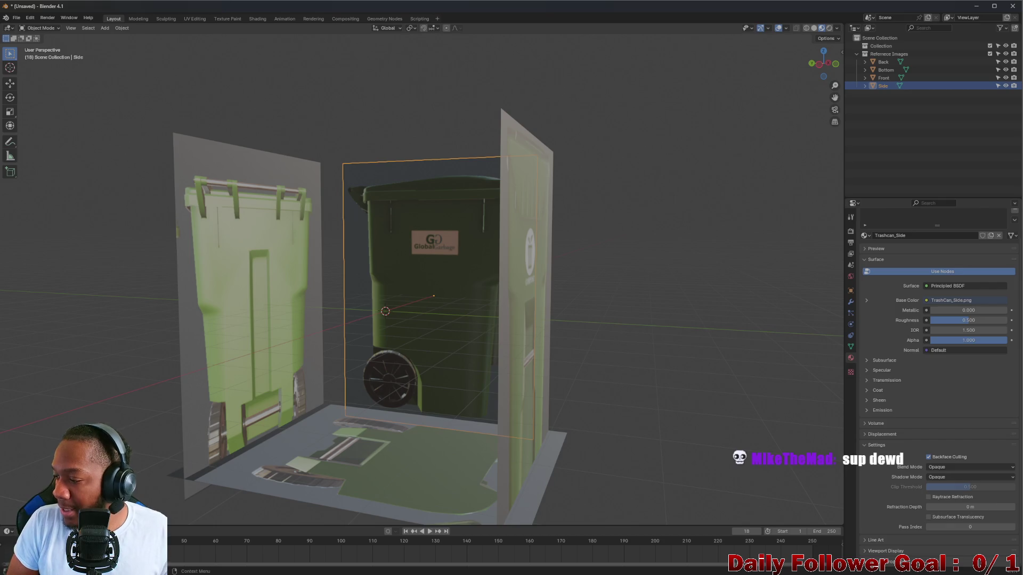
{"action": "scroll", "coordinate": [411, 292], "scroll_direction": "down", "scroll_amount": 3}
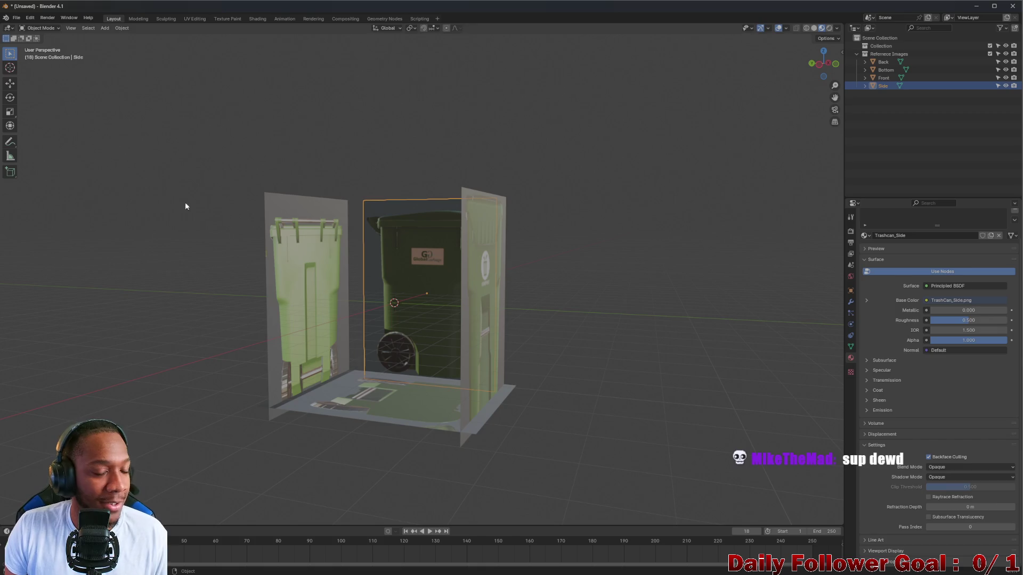
{"action": "mouse_move", "coordinate": [456, 272]}
{"action": "middle_mouse_down"}
{"action": "mouse_move", "coordinate": [468, 302]}
{"action": "mouse_move", "coordinate": [473, 263]}
{"action": "mouse_move", "coordinate": [453, 306]}
{"action": "mouse_move", "coordinate": [389, 303]}
{"action": "mouse_move", "coordinate": [351, 250]}
{"action": "mouse_move", "coordinate": [403, 278]}
{"action": "mouse_move", "coordinate": [459, 334]}
{"action": "mouse_move", "coordinate": [386, 322]}
{"action": "mouse_move", "coordinate": [439, 340]}
{"action": "middle_mouse_up"}
{"action": "scroll", "coordinate": [404, 278], "scroll_direction": "up", "scroll_amount": 2}
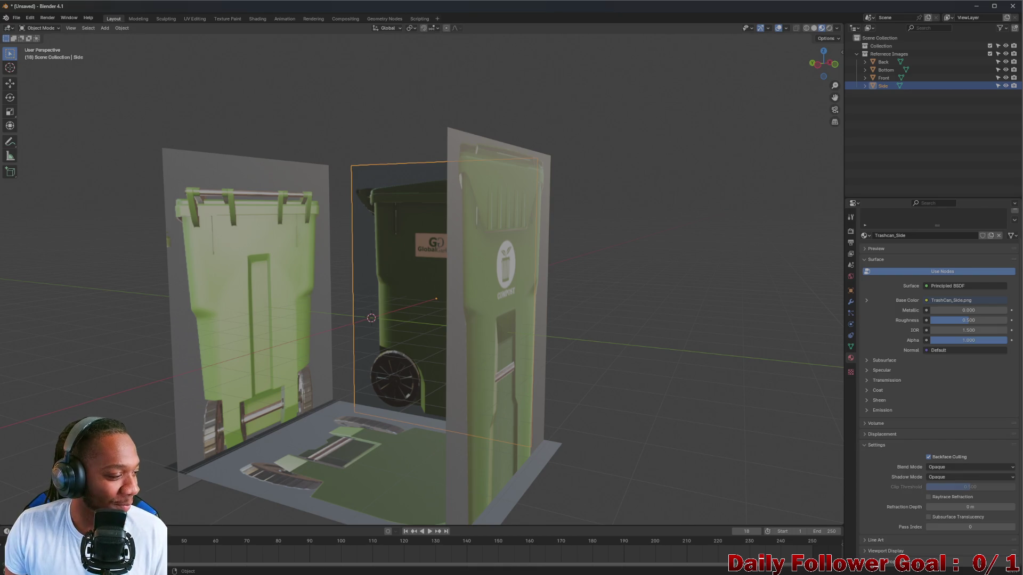
{"action": "mouse_move", "coordinate": [532, 417]}
{"action": "middle_mouse_down"}
{"action": "mouse_move", "coordinate": [580, 376]}
{"action": "mouse_move", "coordinate": [541, 406]}
{"action": "mouse_move", "coordinate": [354, 318]}
{"action": "mouse_move", "coordinate": [386, 276]}
{"action": "mouse_move", "coordinate": [430, 264]}
{"action": "mouse_move", "coordinate": [380, 289]}
{"action": "mouse_move", "coordinate": [408, 292]}
{"action": "middle_mouse_up"}
{"action": "scroll", "coordinate": [433, 267], "scroll_direction": "down", "scroll_amount": 3}
{"action": "scroll", "coordinate": [434, 265], "scroll_direction": "up", "scroll_amount": 3}
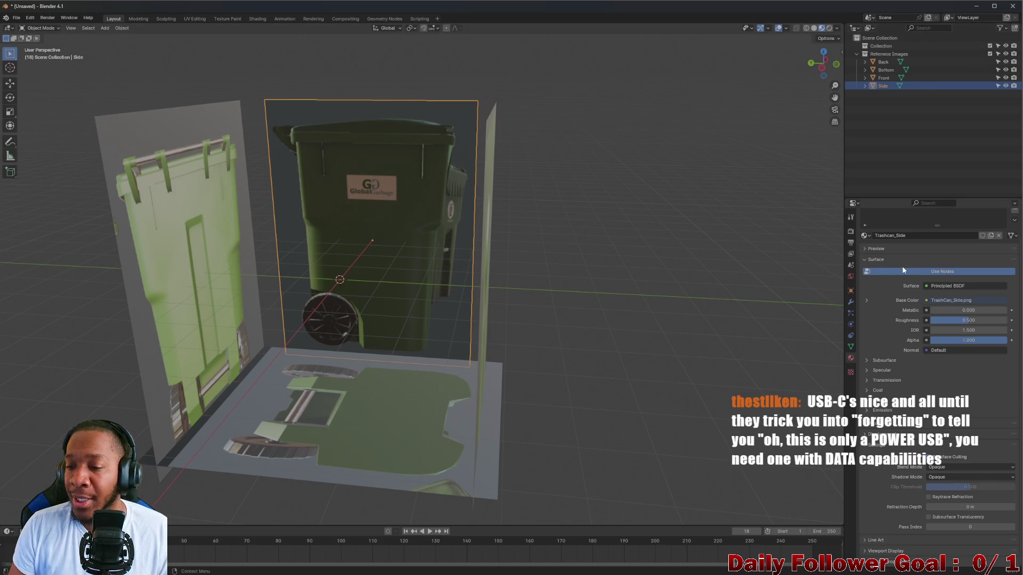
Step: Zero the Trashcan_Side roughness, then switch its Surface shader to Diffuse BSDF
{"action": "mouse_move", "coordinate": [937, 321]}
{"action": "left_mouse_down"}
{"action": "mouse_move", "coordinate": [895, 320]}
{"action": "mouse_move", "coordinate": [991, 320]}
{"action": "mouse_move", "coordinate": [950, 326]}
{"action": "left_mouse_up"}
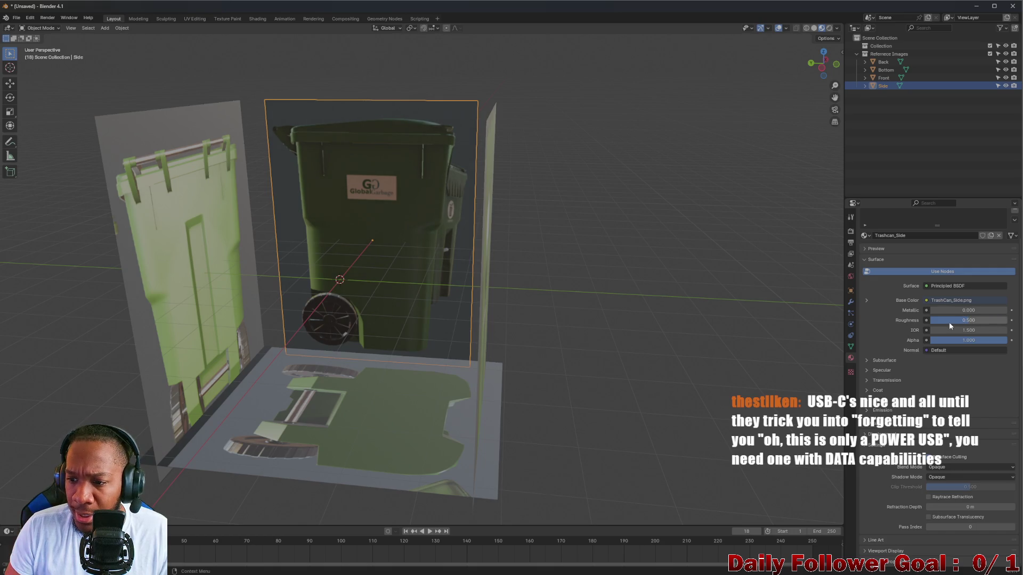
{"action": "left_click", "coordinate": [867, 301]}
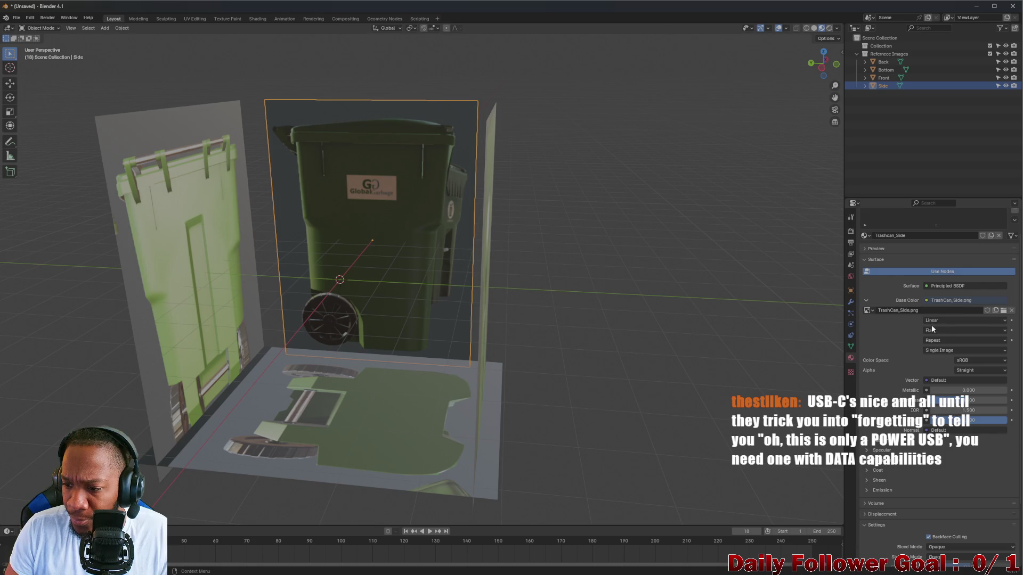
{"action": "left_click", "coordinate": [866, 301]}
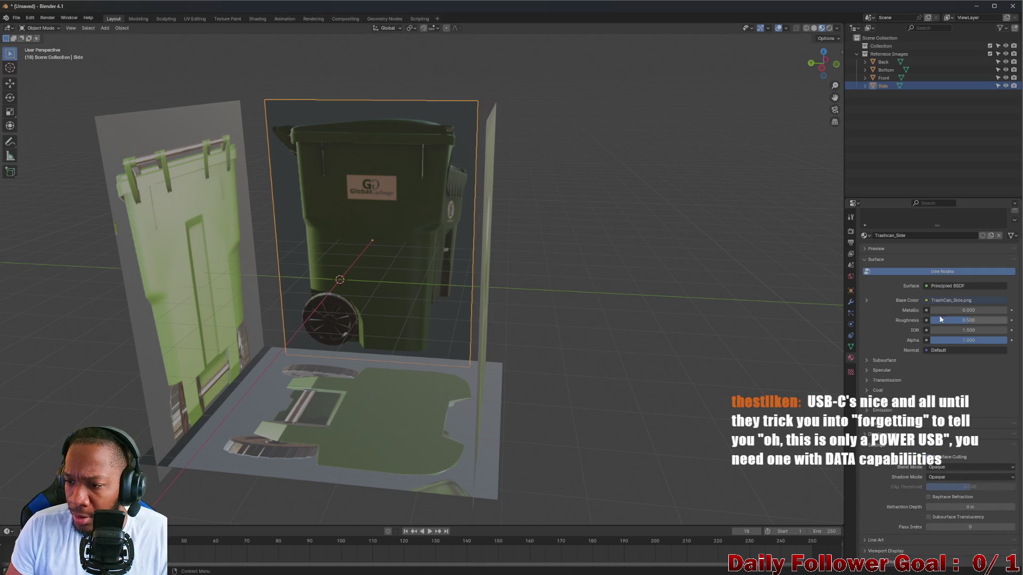
{"action": "left_click", "coordinate": [951, 288]}
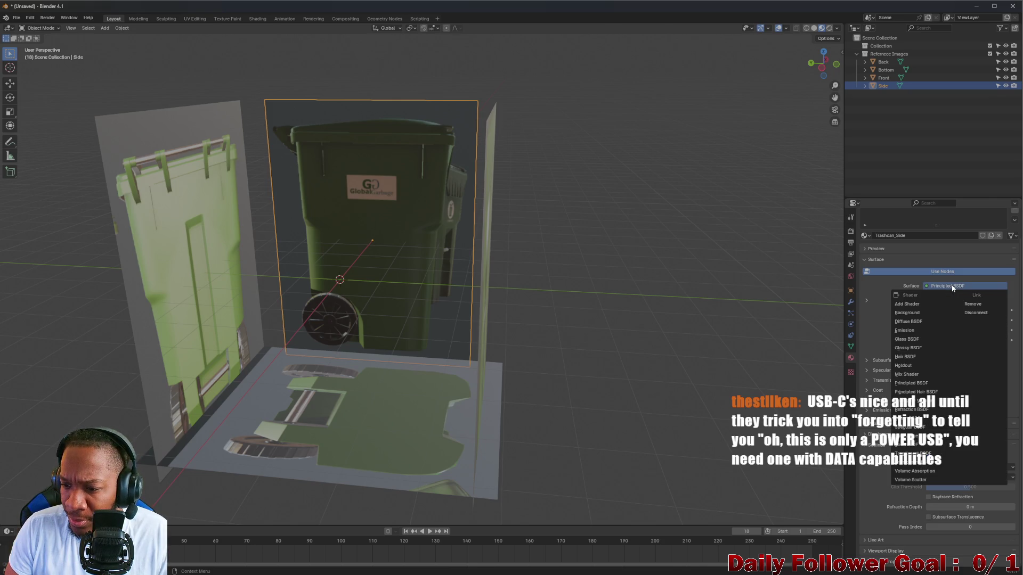
{"action": "left_click", "coordinate": [938, 286]}
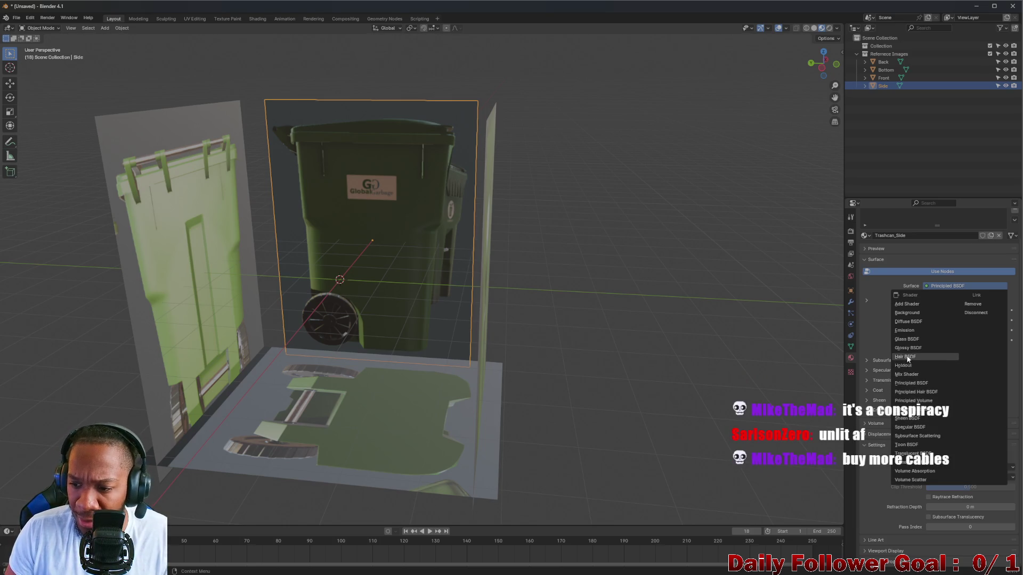
{"action": "left_click", "coordinate": [911, 323]}
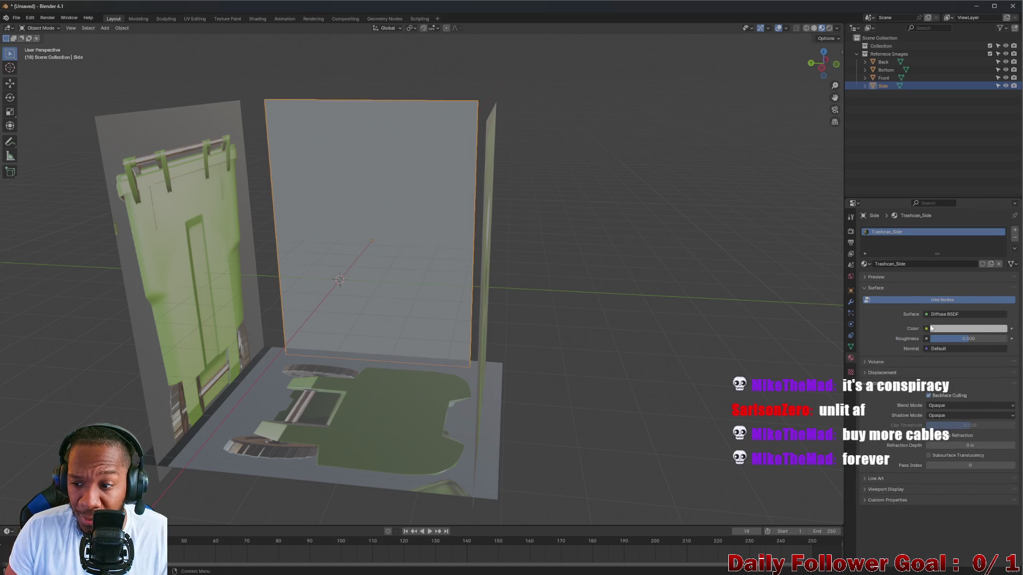
Step: Try a lavender colour on Trashcan_Side, then undo back to the textured Principled BSDF
{"action": "left_click", "coordinate": [934, 329]}
{"action": "mouse_move", "coordinate": [959, 238]}
{"action": "left_mouse_down"}
{"action": "mouse_move", "coordinate": [937, 224]}
{"action": "mouse_move", "coordinate": [970, 255]}
{"action": "left_mouse_up"}
{"action": "mouse_move", "coordinate": [533, 245]}
{"action": "middle_mouse_down"}
{"action": "mouse_move", "coordinate": [703, 235]}
{"action": "mouse_move", "coordinate": [669, 222]}
{"action": "mouse_move", "coordinate": [597, 261]}
{"action": "middle_mouse_up"}
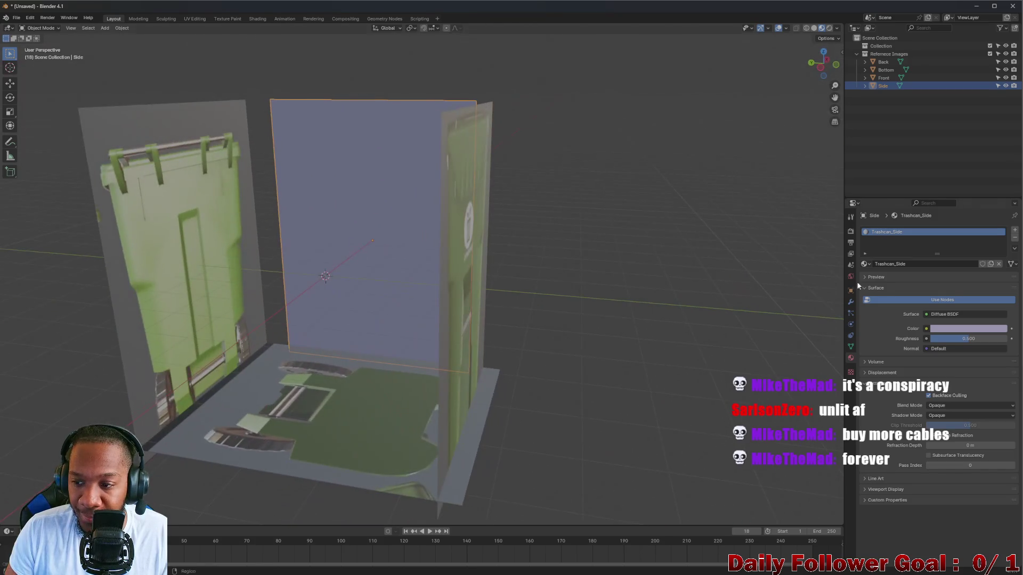
{"action": "left_click", "coordinate": [936, 313]}
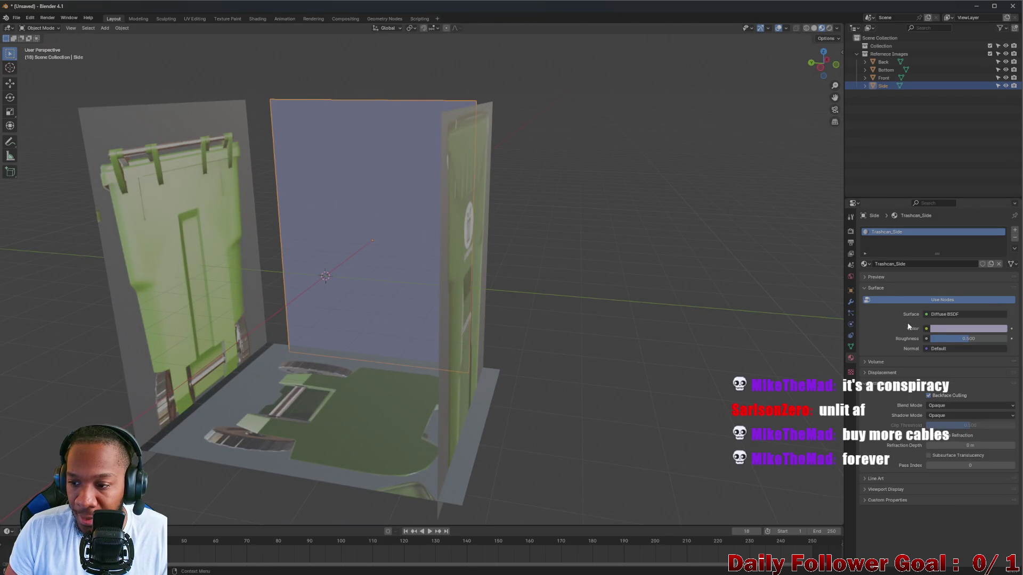
{"action": "left_click", "coordinate": [944, 315]}
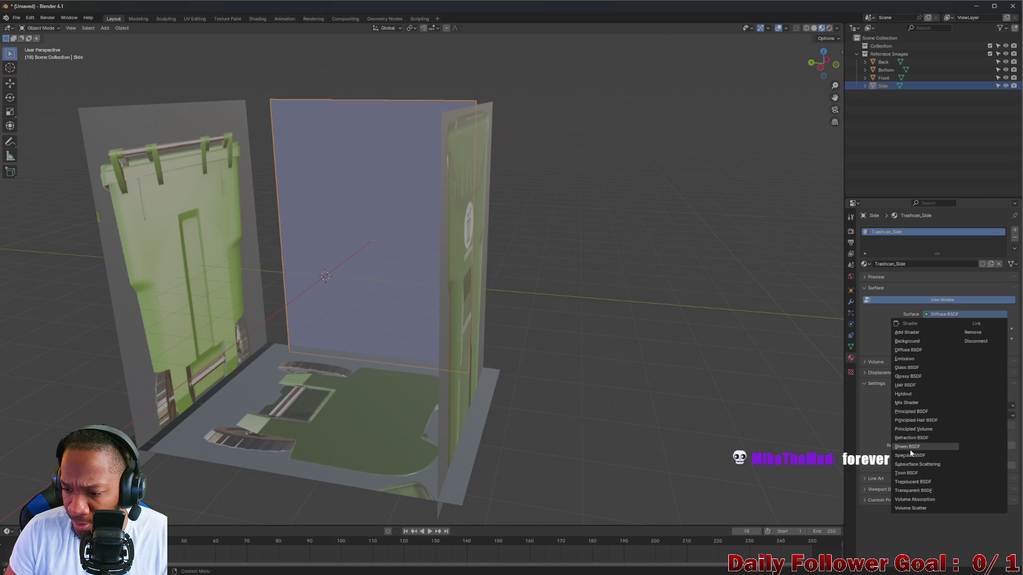
{"action": "left_click", "coordinate": [936, 316]}
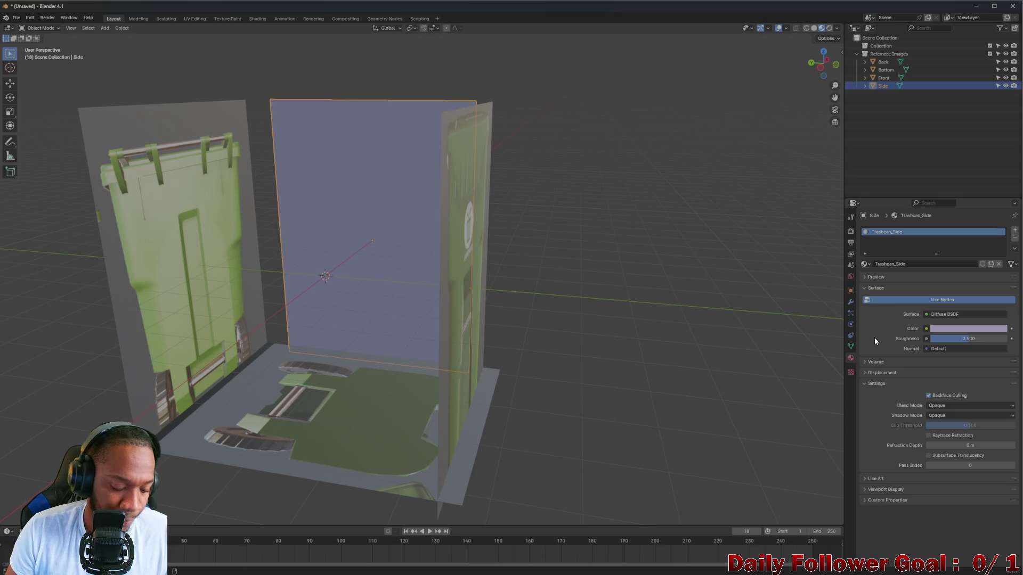
{"action": "key", "text": "ctrl+z"}
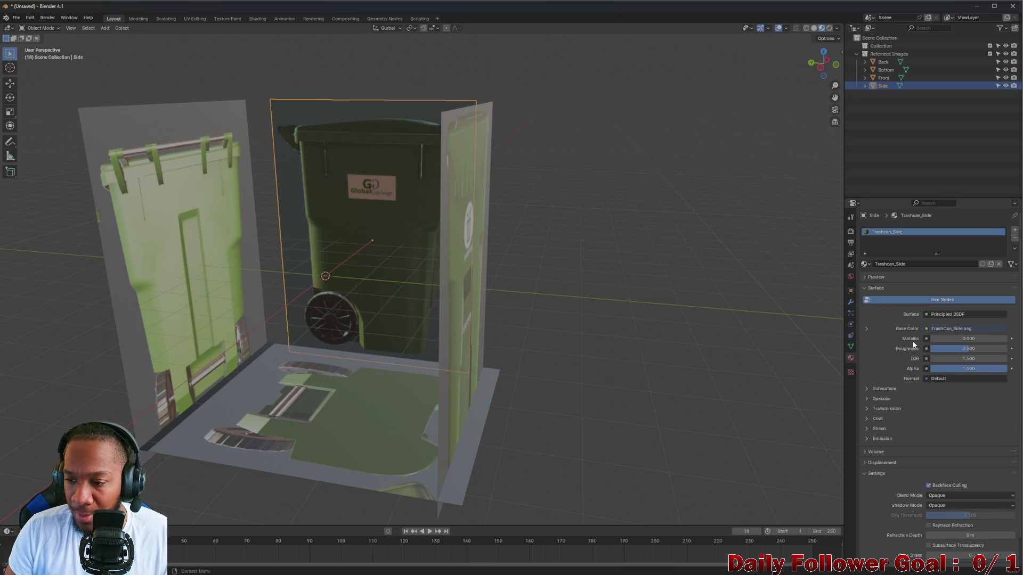
{"action": "scroll", "coordinate": [931, 341], "scroll_direction": "down", "scroll_amount": 1}
{"action": "scroll", "coordinate": [892, 381], "scroll_direction": "down", "scroll_amount": 1}
{"action": "scroll", "coordinate": [878, 389], "scroll_direction": "down", "scroll_amount": 1}
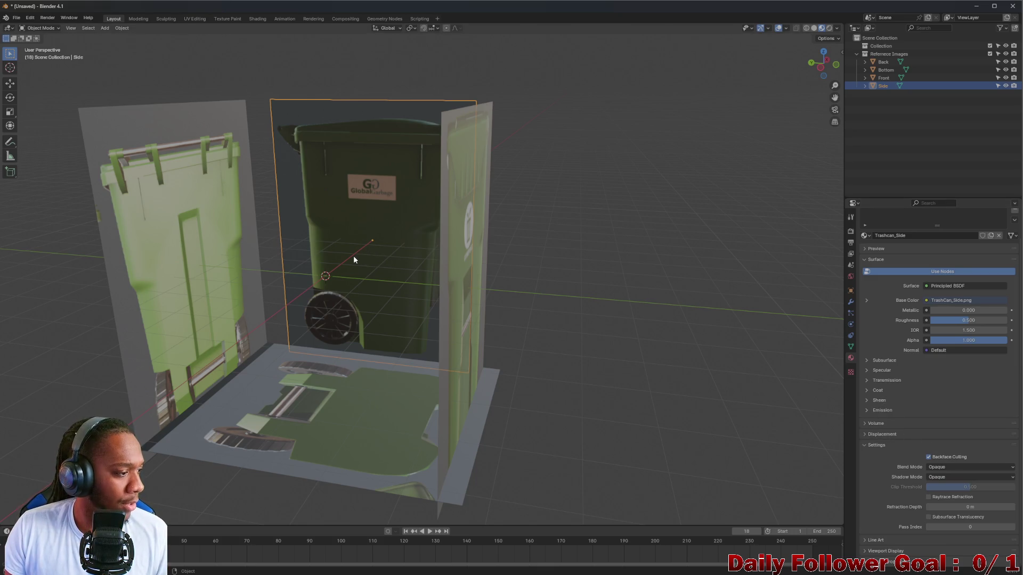
{"action": "middle_click_drag", "start_coordinate": [321, 245], "coordinate": [335, 244]}
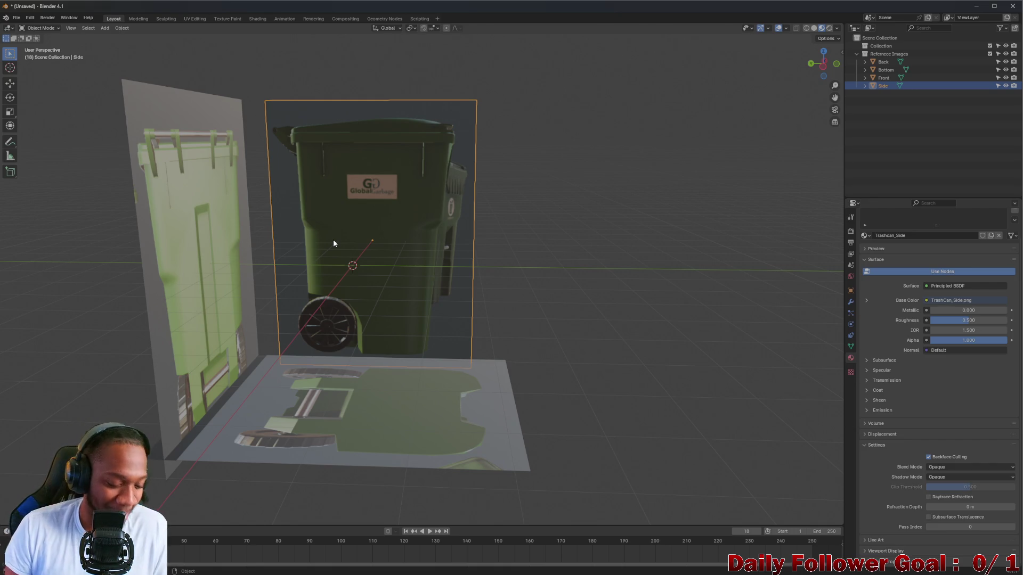
{"action": "mouse_move", "coordinate": [388, 235]}
{"action": "middle_mouse_down"}
{"action": "mouse_move", "coordinate": [417, 251]}
{"action": "mouse_move", "coordinate": [363, 275]}
{"action": "mouse_move", "coordinate": [293, 273]}
{"action": "mouse_move", "coordinate": [319, 252]}
{"action": "mouse_move", "coordinate": [362, 241]}
{"action": "mouse_move", "coordinate": [558, 267]}
{"action": "mouse_move", "coordinate": [603, 182]}
{"action": "mouse_move", "coordinate": [631, 187]}
{"action": "middle_mouse_up"}
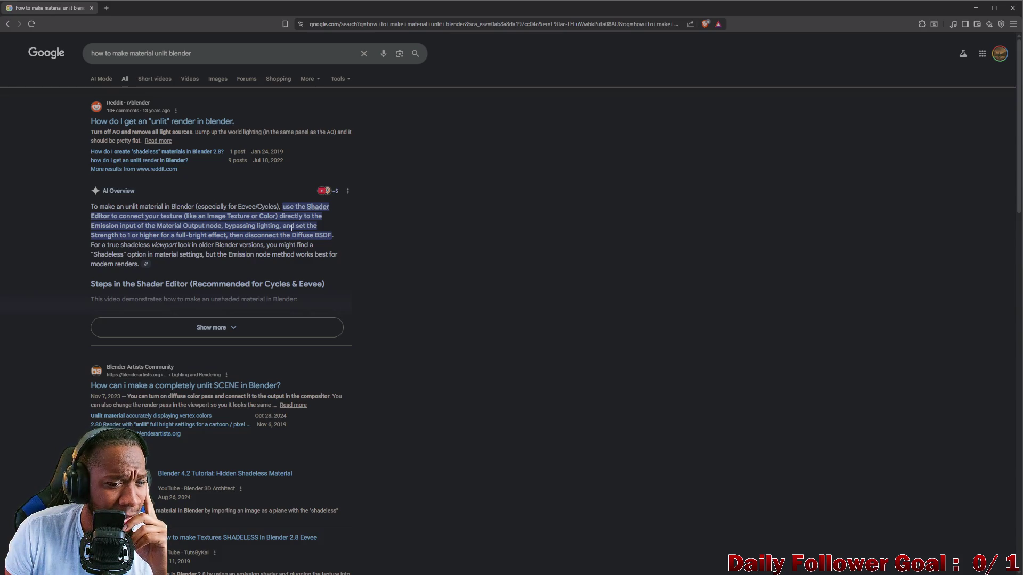
{"action": "left_click", "coordinate": [979, 8]}
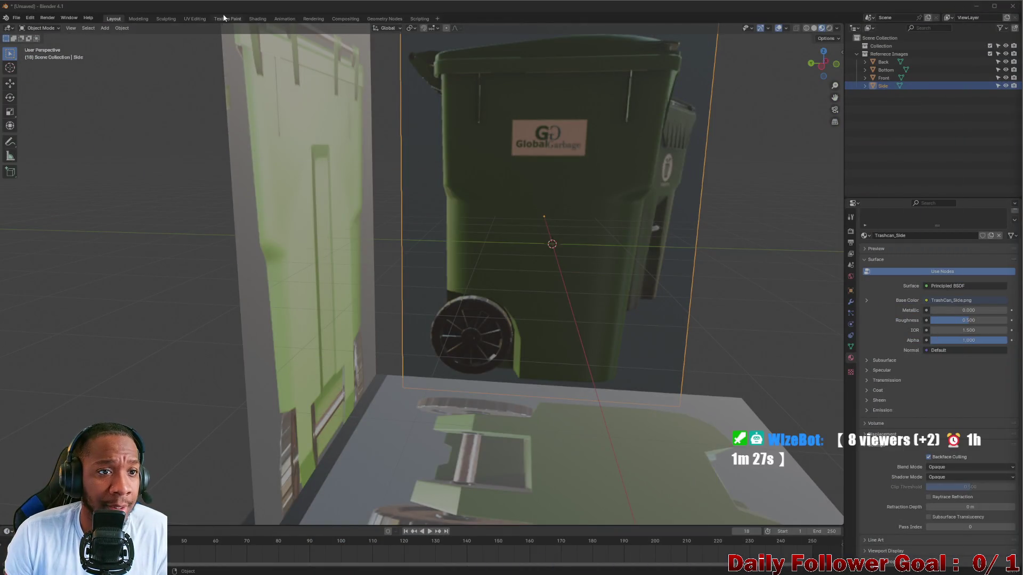
{"action": "left_click", "coordinate": [255, 19]}
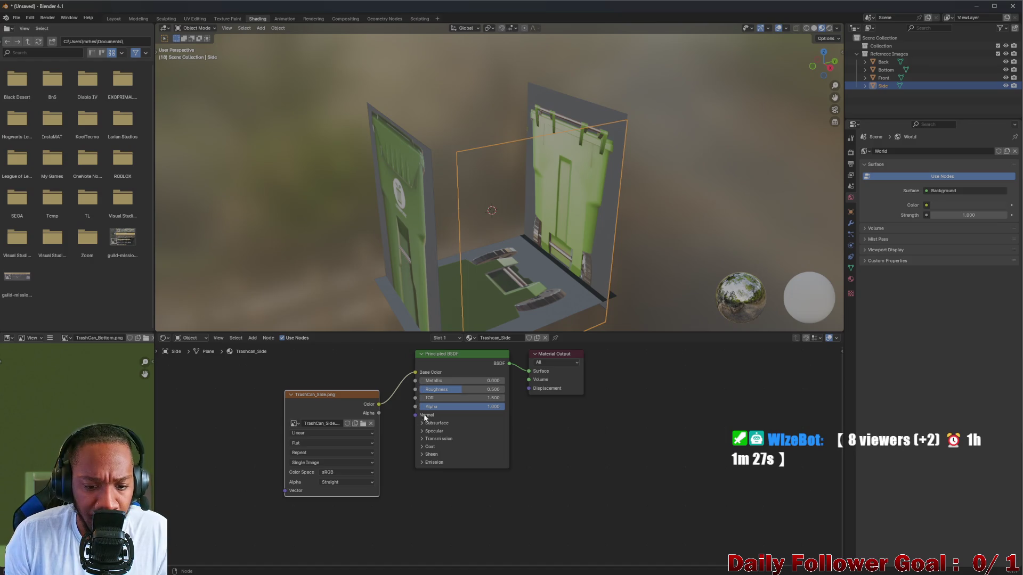
Step: Link TrashCan_Side.png to Emission Color, unlink it from Base Color, and return to Layout
{"action": "left_click", "coordinate": [422, 463]}
{"action": "left_click_drag", "start_coordinate": [379, 404], "coordinate": [415, 472]}
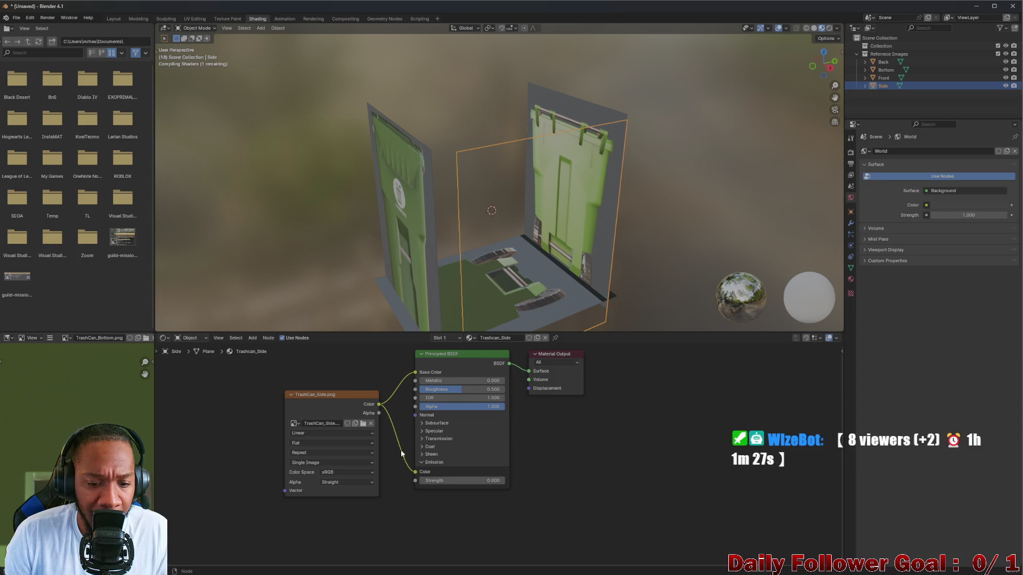
{"action": "left_click", "coordinate": [418, 374]}
{"action": "left_click", "coordinate": [405, 372]}
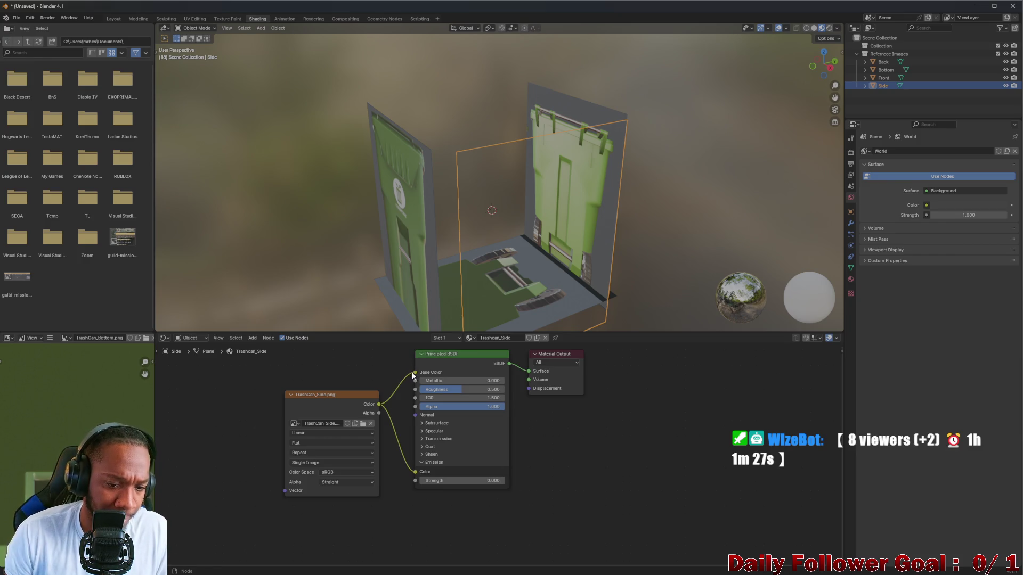
{"action": "left_click", "coordinate": [418, 376]}
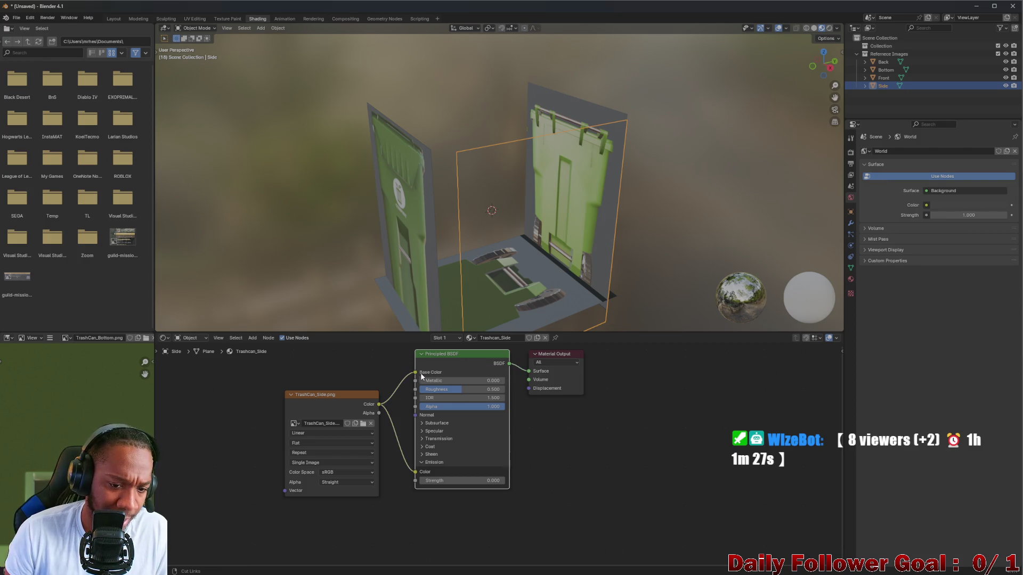
{"action": "left_click", "coordinate": [415, 375]}
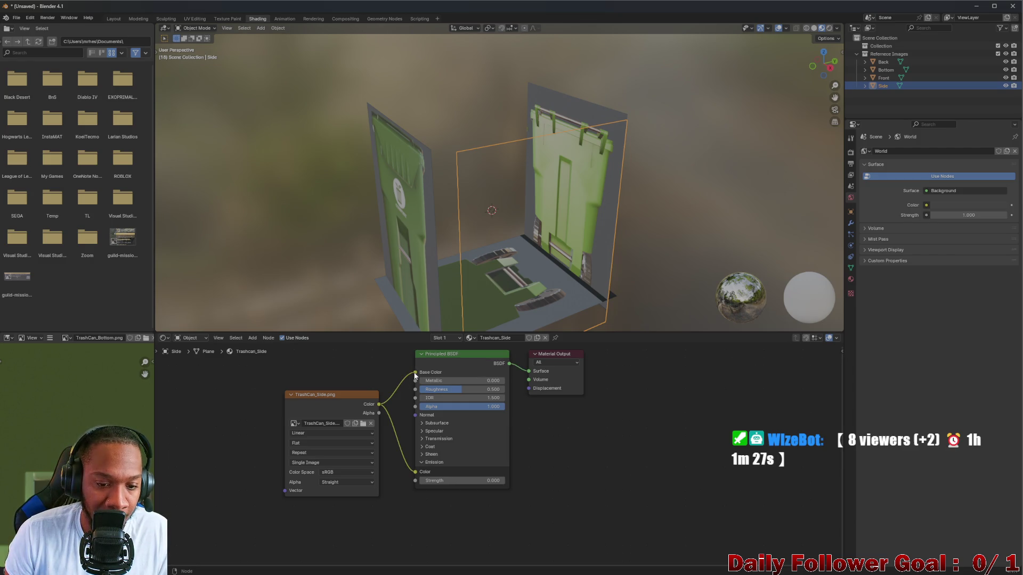
{"action": "left_click_drag", "start_coordinate": [416, 373], "coordinate": [379, 354]}
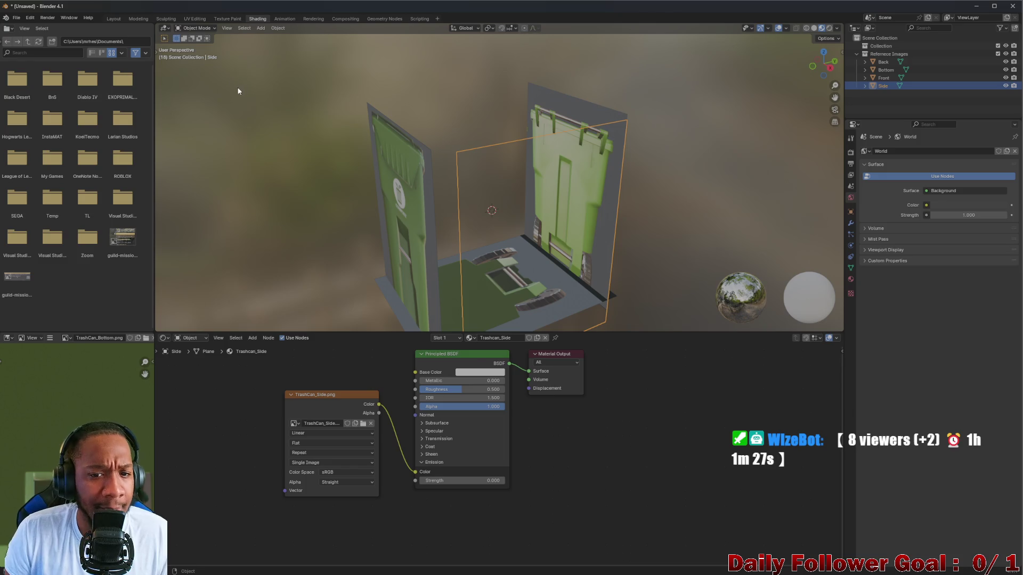
{"action": "left_click", "coordinate": [116, 19]}
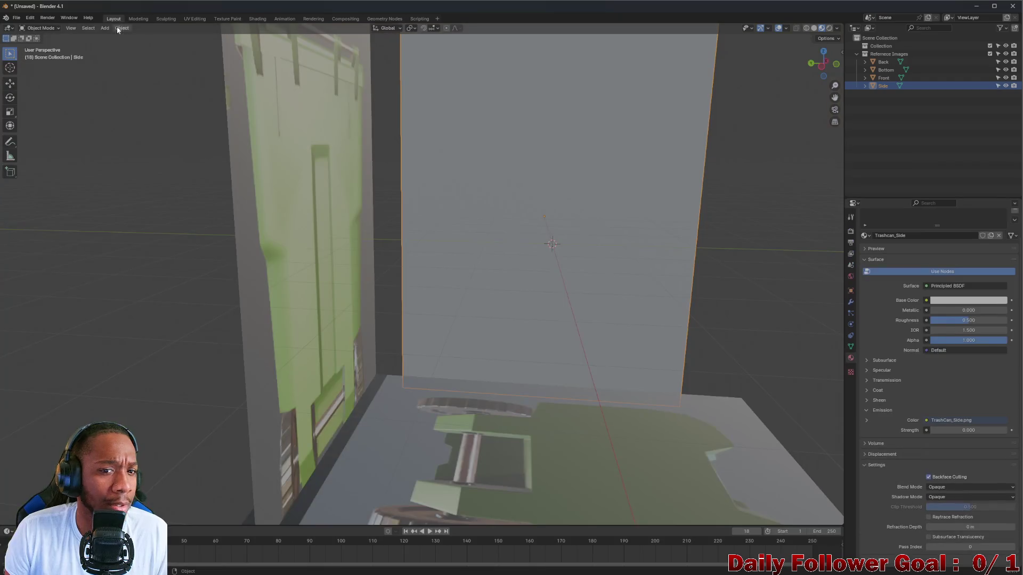
Step: Back in the Shading workspace, raise Trashcan_Side's Emission Strength above zero
{"action": "scroll", "coordinate": [536, 273], "scroll_direction": "down", "scroll_amount": 5}
{"action": "mouse_move", "coordinate": [555, 266]}
{"action": "middle_mouse_down"}
{"action": "mouse_move", "coordinate": [453, 304]}
{"action": "mouse_move", "coordinate": [503, 358]}
{"action": "mouse_move", "coordinate": [513, 252]}
{"action": "mouse_move", "coordinate": [519, 283]}
{"action": "mouse_move", "coordinate": [584, 223]}
{"action": "middle_mouse_up"}
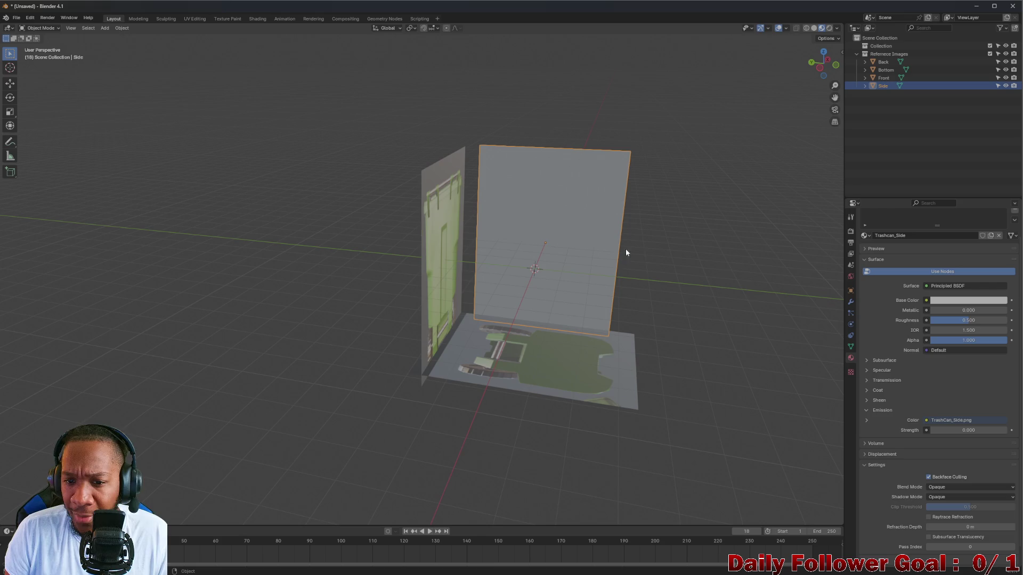
{"action": "middle_click_drag", "start_coordinate": [602, 271], "coordinate": [608, 262]}
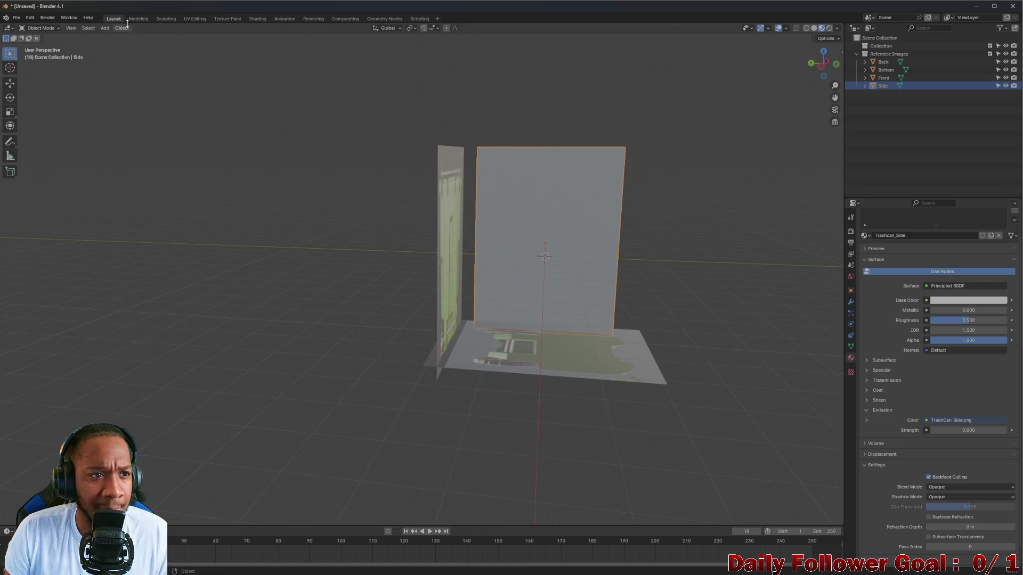
{"action": "left_click", "coordinate": [254, 19]}
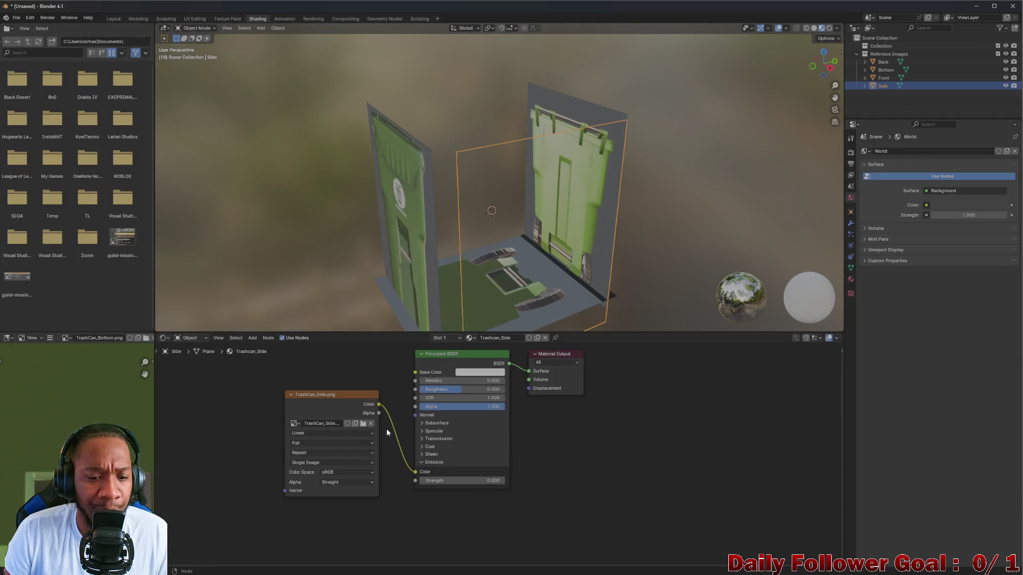
{"action": "mouse_move", "coordinate": [458, 481]}
{"action": "left_mouse_down"}
{"action": "mouse_move", "coordinate": [480, 480]}
{"action": "mouse_move", "coordinate": [453, 481]}
{"action": "left_mouse_up"}
{"action": "type", "text": "115.300"}
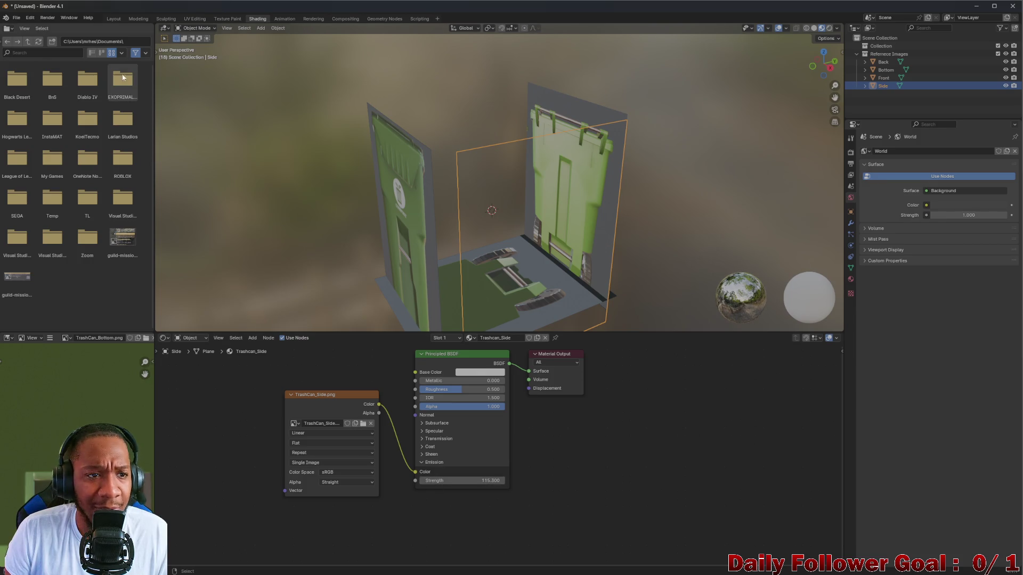
Step: Check the brightened Side plane up close in Layout, then return to Shading
{"action": "left_click", "coordinate": [113, 19]}
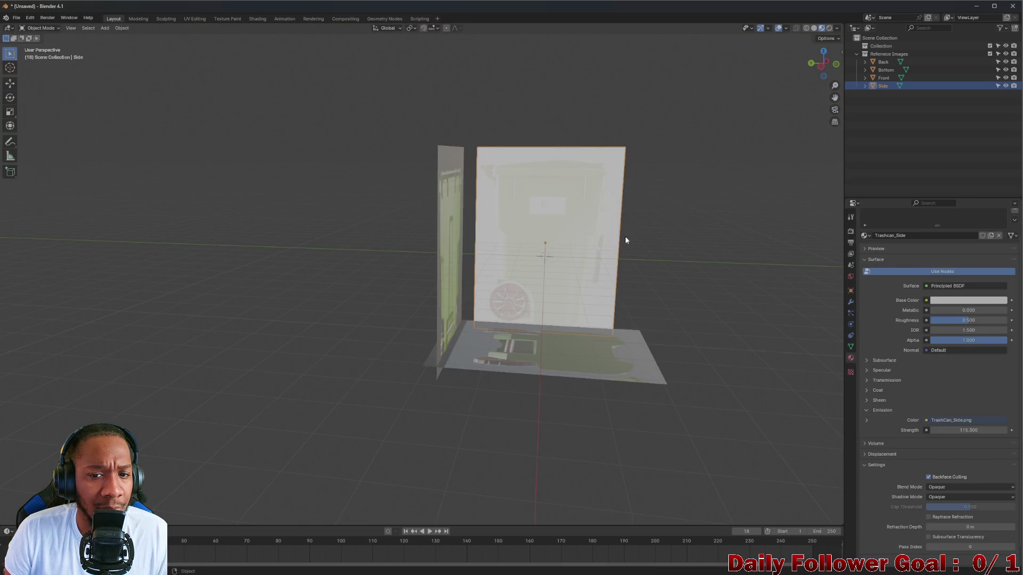
{"action": "scroll", "coordinate": [608, 234], "scroll_direction": "up", "scroll_amount": 5}
{"action": "mouse_move", "coordinate": [608, 235]}
{"action": "middle_mouse_down"}
{"action": "mouse_move", "coordinate": [501, 260]}
{"action": "mouse_move", "coordinate": [522, 255]}
{"action": "middle_mouse_up"}
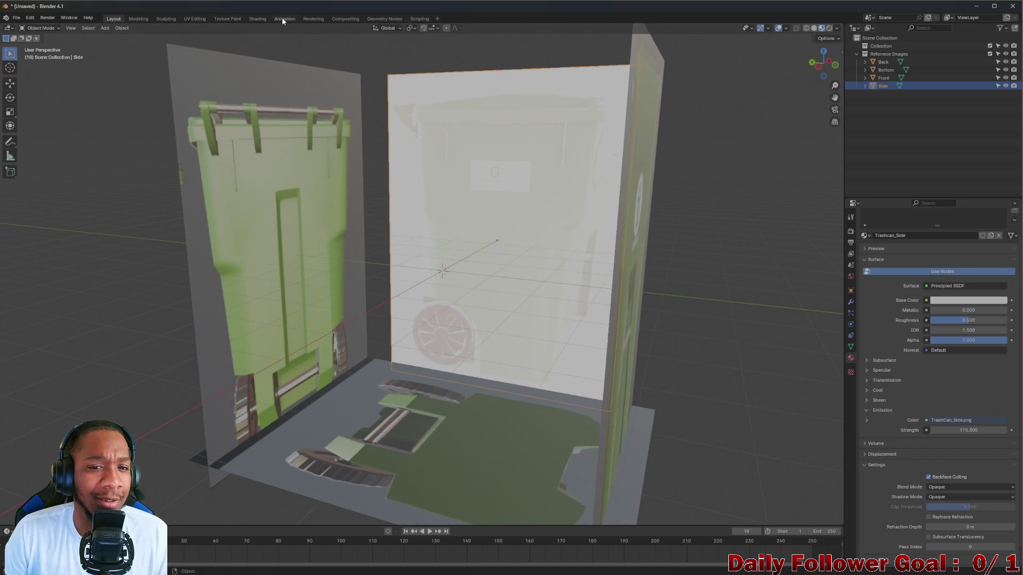
{"action": "left_click", "coordinate": [256, 17]}
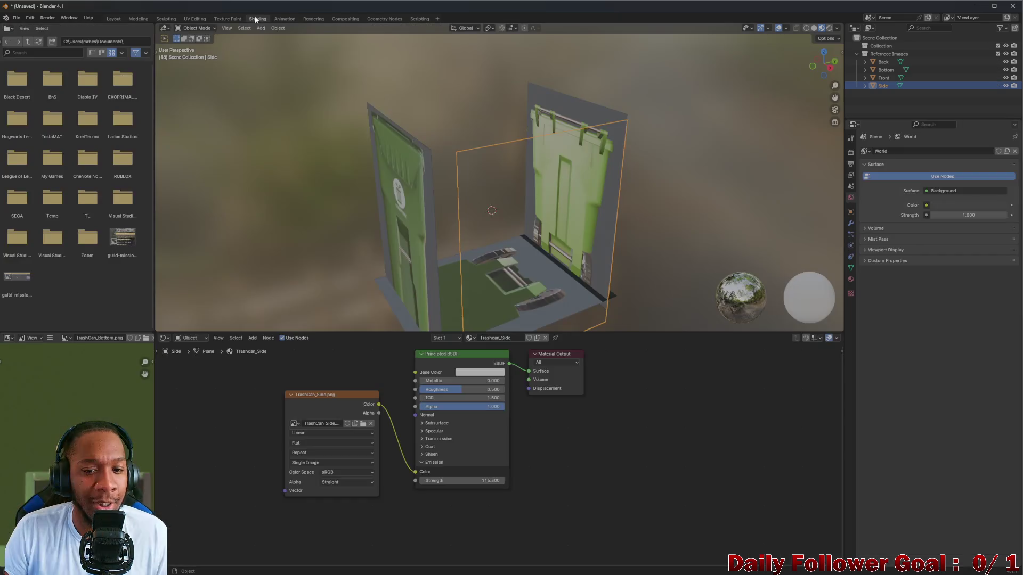
Step: Try a higher emission strength of 10 and relink the texture to Base Color
{"action": "mouse_move", "coordinate": [655, 208]}
{"action": "middle_mouse_down"}
{"action": "mouse_move", "coordinate": [724, 158]}
{"action": "mouse_move", "coordinate": [709, 170]}
{"action": "middle_mouse_up"}
{"action": "mouse_move", "coordinate": [463, 481]}
{"action": "left_mouse_down"}
{"action": "mouse_move", "coordinate": [528, 481]}
{"action": "mouse_move", "coordinate": [450, 480]}
{"action": "left_mouse_up"}
{"action": "left_click_drag", "start_coordinate": [378, 404], "coordinate": [415, 372]}
{"action": "mouse_move", "coordinate": [459, 481]}
{"action": "left_mouse_down"}
{"action": "mouse_move", "coordinate": [475, 480]}
{"action": "mouse_move", "coordinate": [407, 452]}
{"action": "left_mouse_up"}
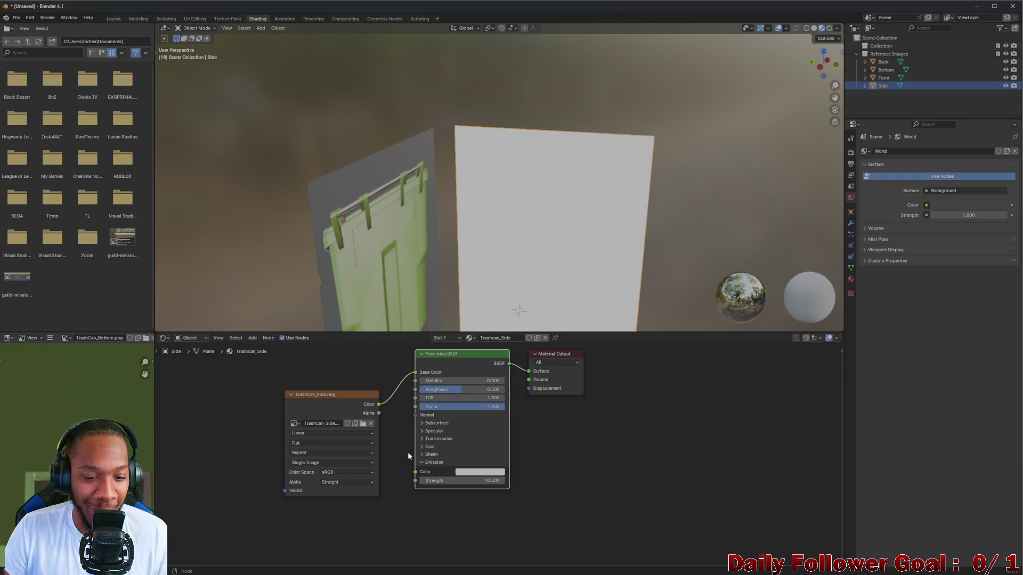
Step: Drop the image's Emission Color link, feed TrashCan_Side.png into Base Color, and set emission strength 0
{"action": "left_click", "coordinate": [423, 463]}
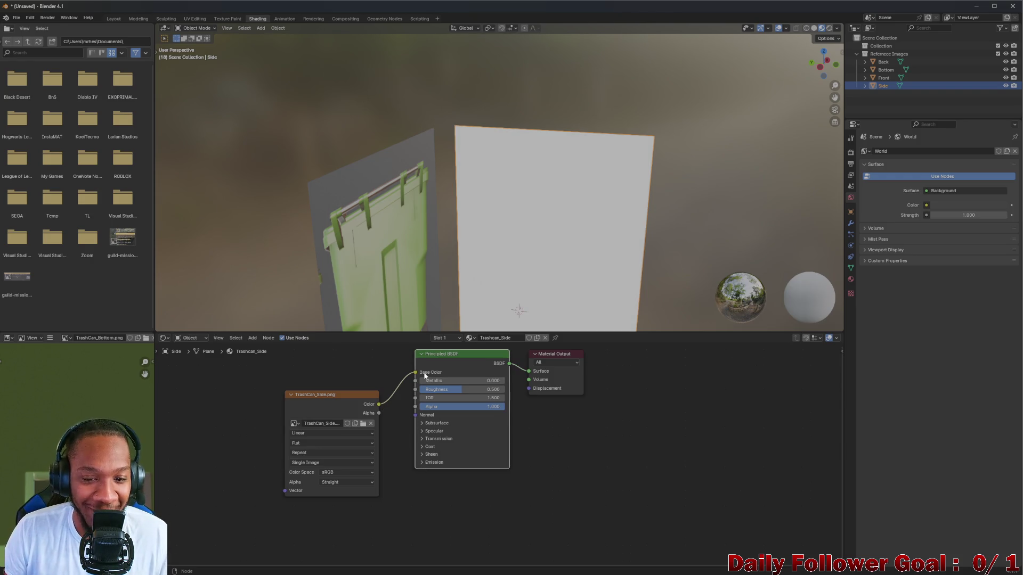
{"action": "left_click", "coordinate": [377, 410]}
{"action": "left_click_drag", "start_coordinate": [379, 404], "coordinate": [416, 373]}
{"action": "left_click", "coordinate": [423, 462]}
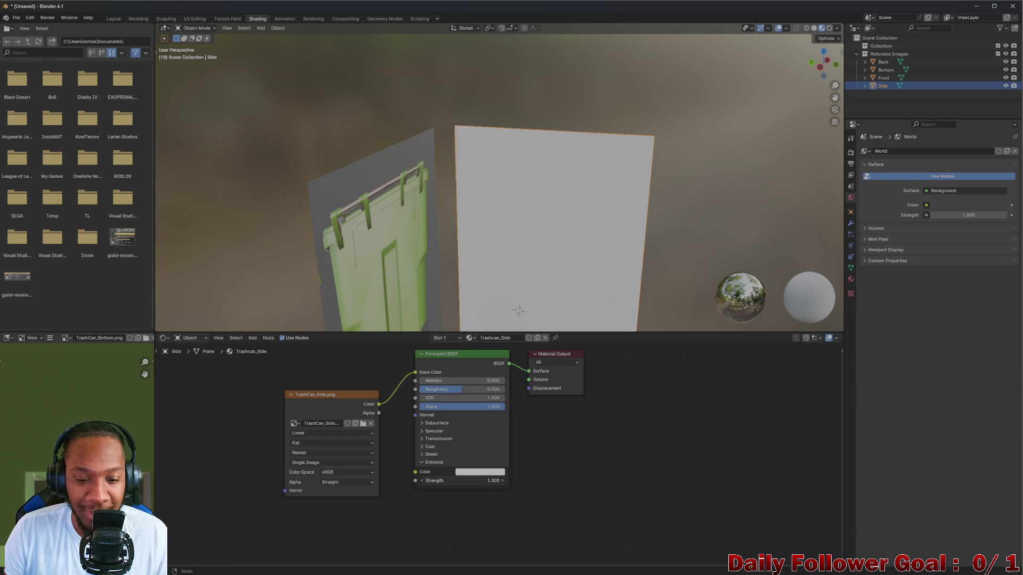
{"action": "left_click_drag", "start_coordinate": [463, 480], "coordinate": [421, 480]}
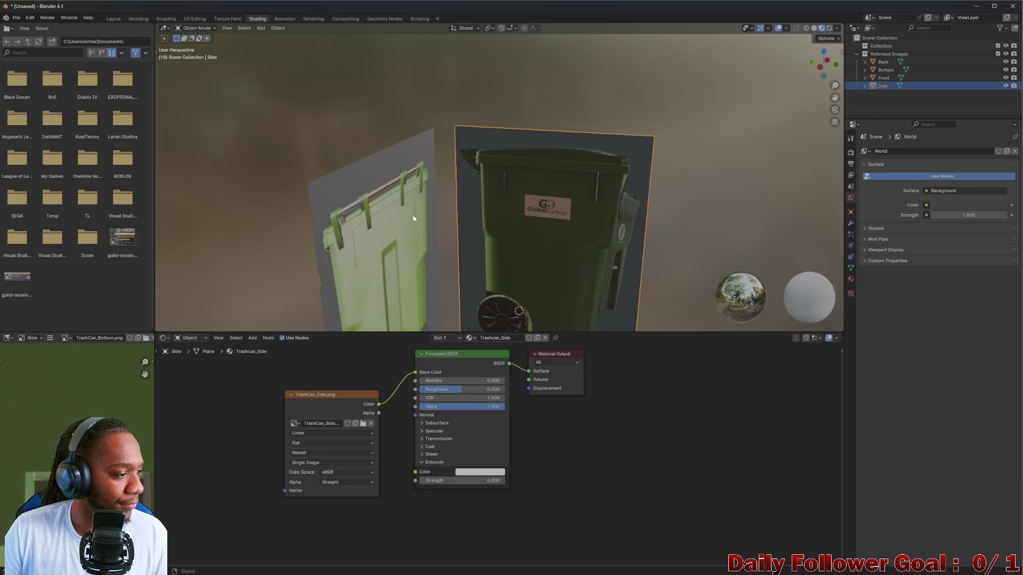
{"action": "mouse_move", "coordinate": [661, 566]}
{"action": "mouse_move", "coordinate": [502, 566]}
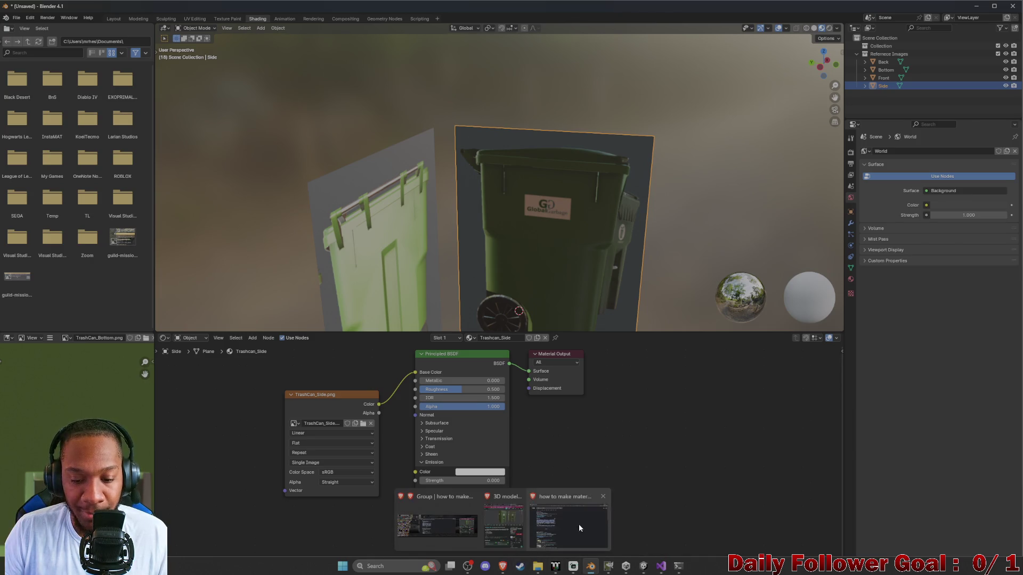
{"action": "left_click", "coordinate": [575, 529]}
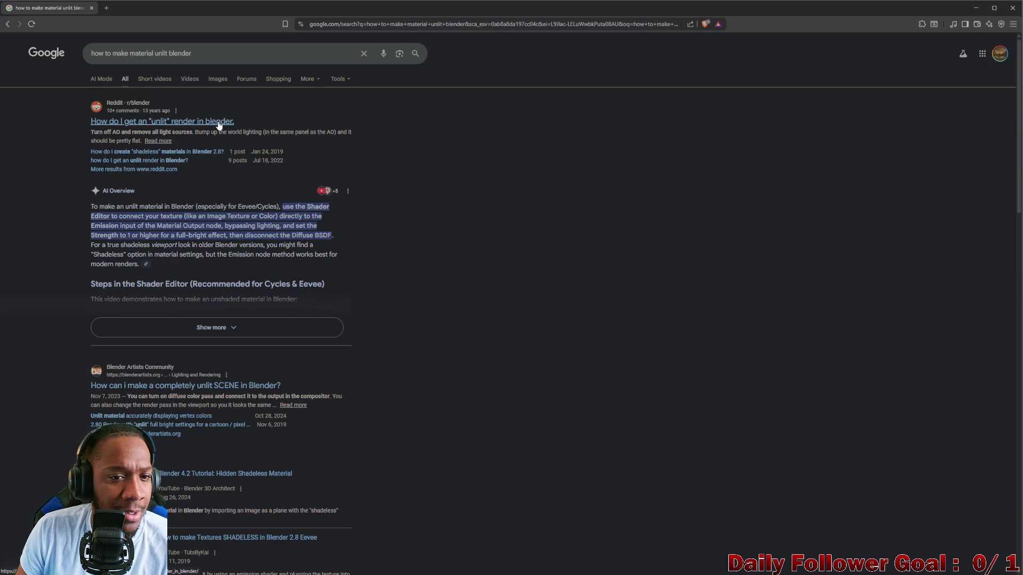
{"action": "scroll", "coordinate": [229, 224], "scroll_direction": "down", "scroll_amount": 1}
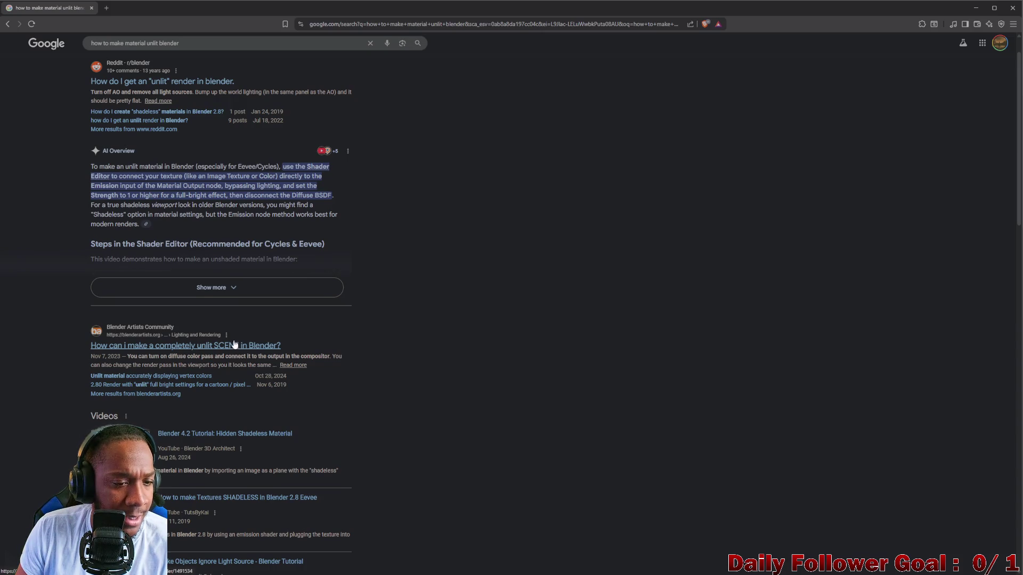
{"action": "scroll", "coordinate": [238, 324], "scroll_direction": "down", "scroll_amount": 3}
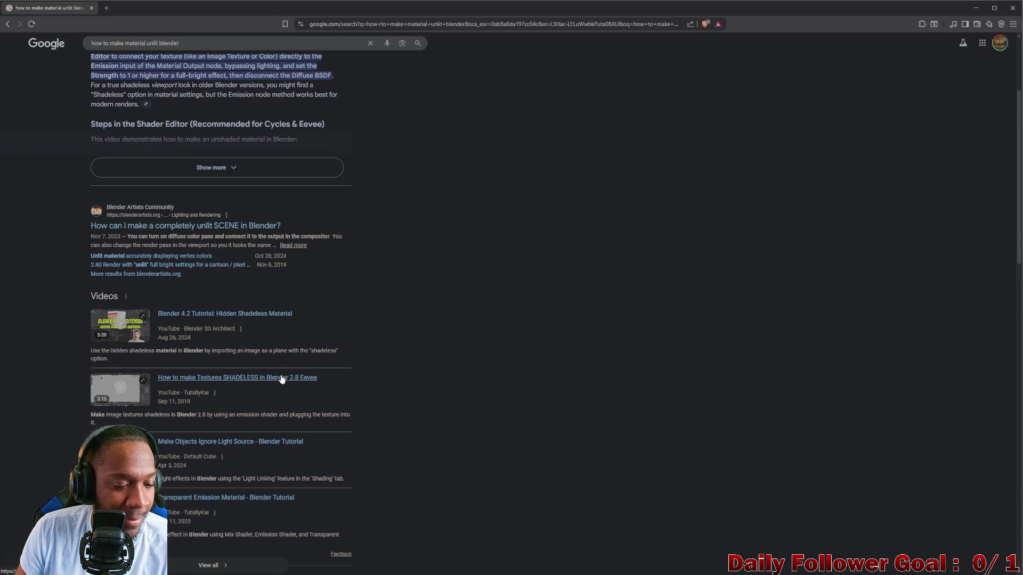
{"action": "scroll", "coordinate": [278, 374], "scroll_direction": "down", "scroll_amount": 6}
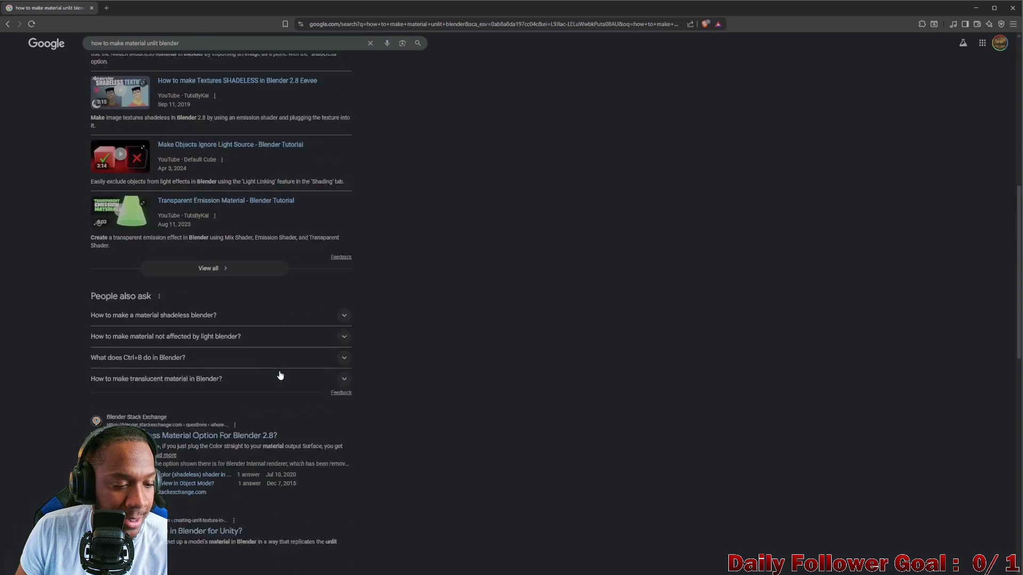
{"action": "scroll", "coordinate": [276, 371], "scroll_direction": "up", "scroll_amount": 8}
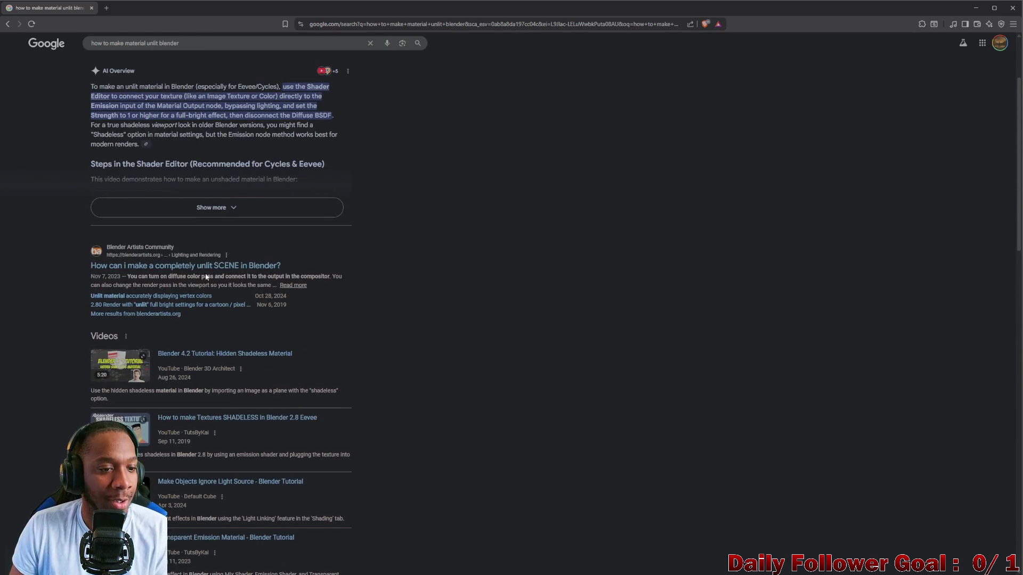
{"action": "scroll", "coordinate": [85, 208], "scroll_direction": "up", "scroll_amount": 1}
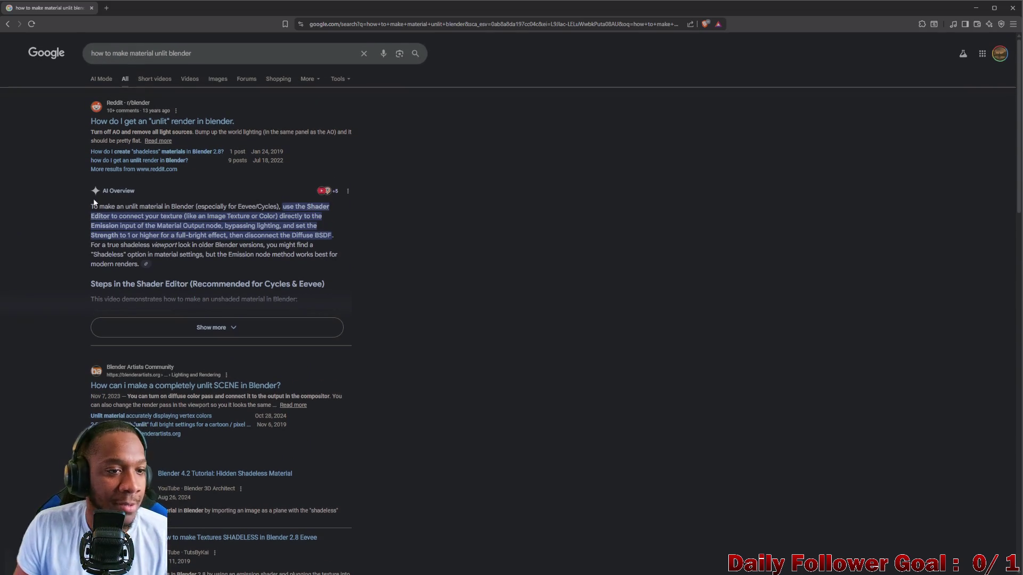
{"action": "left_click", "coordinate": [975, 7]}
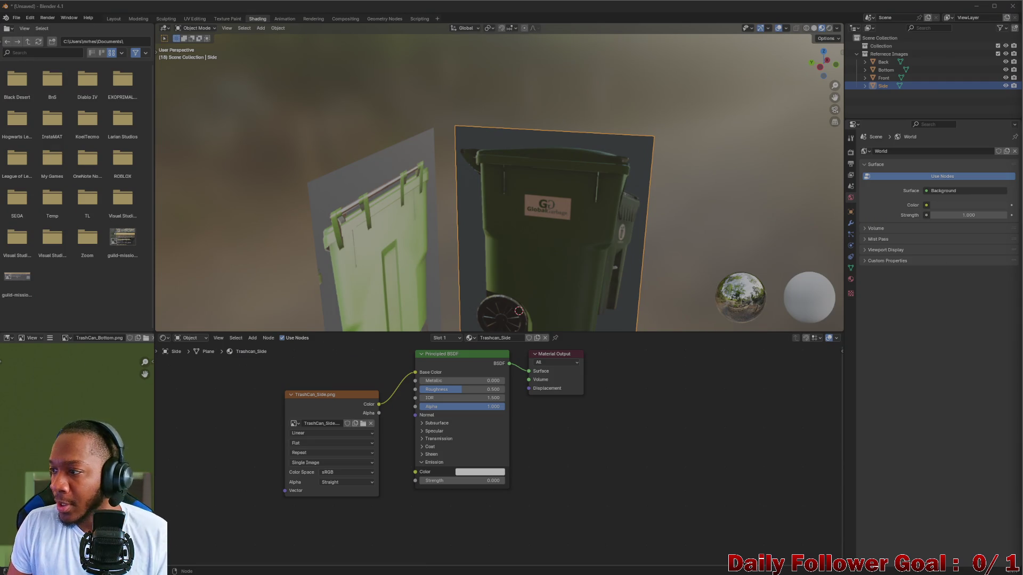
Step: Orbit out to the Layout workspace view of all reference planes and select the Back plane
{"action": "scroll", "coordinate": [552, 290], "scroll_direction": "down", "scroll_amount": 3}
{"action": "middle_click_drag", "start_coordinate": [517, 275], "coordinate": [458, 271]}
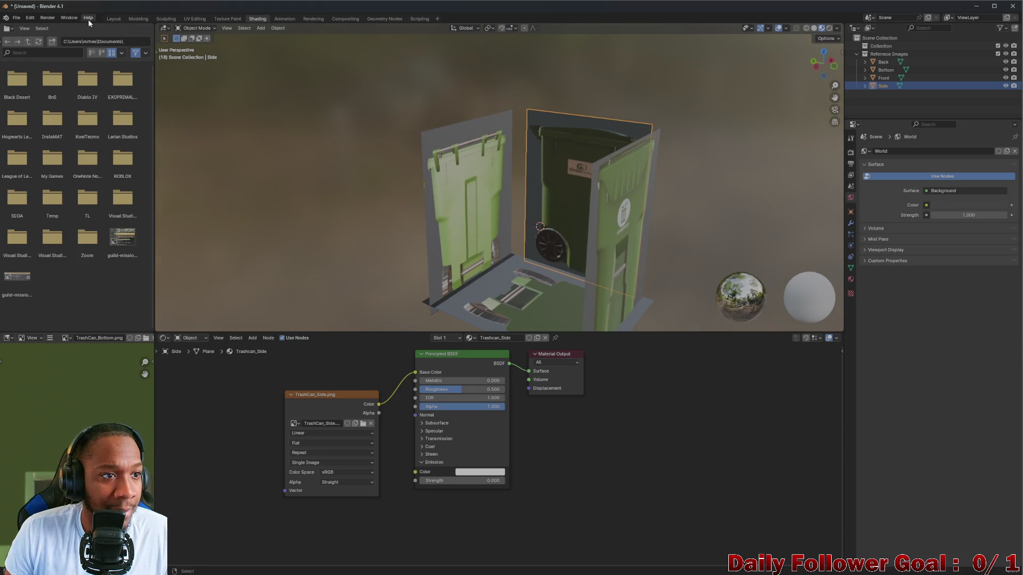
{"action": "left_click", "coordinate": [114, 19]}
{"action": "mouse_move", "coordinate": [532, 277]}
{"action": "middle_mouse_down"}
{"action": "mouse_move", "coordinate": [553, 243]}
{"action": "mouse_move", "coordinate": [613, 244]}
{"action": "mouse_move", "coordinate": [589, 200]}
{"action": "mouse_move", "coordinate": [379, 224]}
{"action": "mouse_move", "coordinate": [497, 242]}
{"action": "mouse_move", "coordinate": [559, 282]}
{"action": "mouse_move", "coordinate": [473, 204]}
{"action": "mouse_move", "coordinate": [348, 228]}
{"action": "mouse_move", "coordinate": [327, 315]}
{"action": "mouse_move", "coordinate": [565, 248]}
{"action": "mouse_move", "coordinate": [574, 279]}
{"action": "mouse_move", "coordinate": [565, 263]}
{"action": "mouse_move", "coordinate": [464, 245]}
{"action": "mouse_move", "coordinate": [441, 256]}
{"action": "mouse_move", "coordinate": [558, 263]}
{"action": "mouse_move", "coordinate": [588, 302]}
{"action": "mouse_move", "coordinate": [521, 252]}
{"action": "mouse_move", "coordinate": [536, 226]}
{"action": "middle_mouse_up"}
{"action": "left_click", "coordinate": [536, 226]}
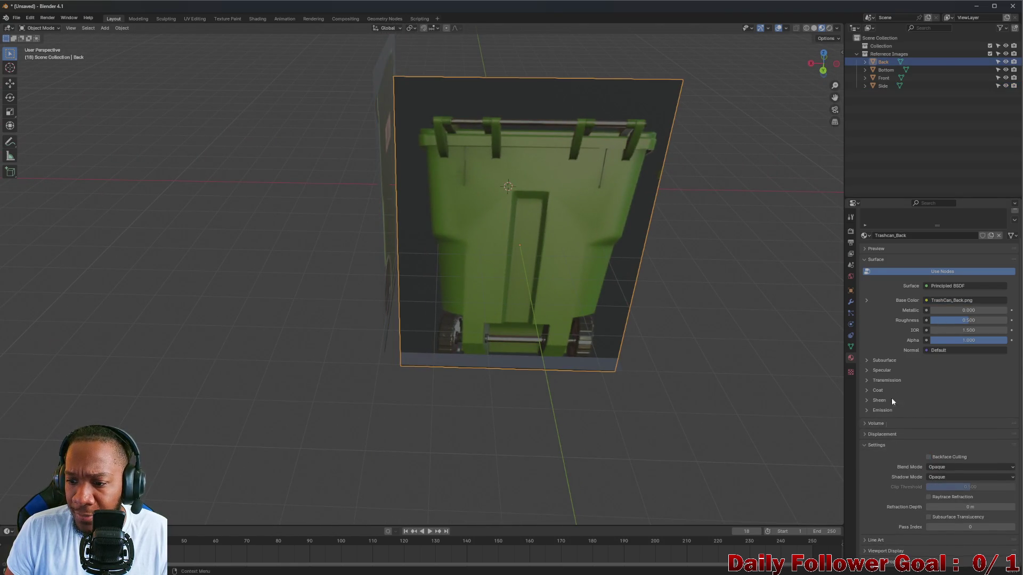
Step: Enable Backface Culling on the Back plane's material and orbit to look from below
{"action": "left_click", "coordinate": [928, 458]}
{"action": "mouse_move", "coordinate": [513, 241]}
{"action": "middle_mouse_down"}
{"action": "mouse_move", "coordinate": [529, 246]}
{"action": "mouse_move", "coordinate": [476, 321]}
{"action": "mouse_move", "coordinate": [375, 253]}
{"action": "mouse_move", "coordinate": [507, 328]}
{"action": "middle_mouse_up"}
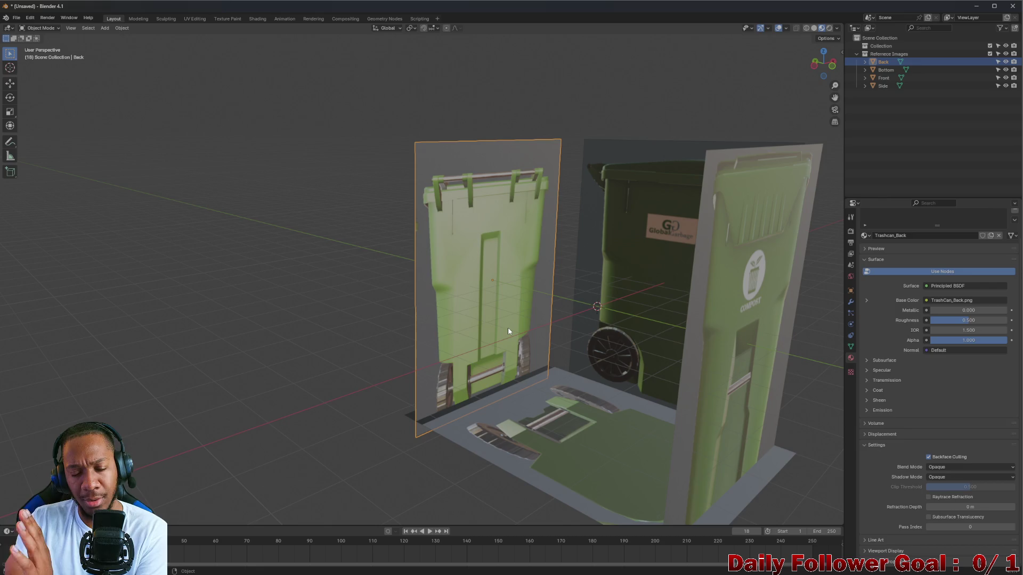
{"action": "mouse_move", "coordinate": [509, 331]}
{"action": "middle_mouse_down"}
{"action": "mouse_move", "coordinate": [595, 359]}
{"action": "mouse_move", "coordinate": [624, 347]}
{"action": "mouse_move", "coordinate": [560, 308]}
{"action": "mouse_move", "coordinate": [573, 293]}
{"action": "mouse_move", "coordinate": [507, 368]}
{"action": "mouse_move", "coordinate": [436, 275]}
{"action": "mouse_move", "coordinate": [440, 252]}
{"action": "mouse_move", "coordinate": [440, 279]}
{"action": "mouse_move", "coordinate": [385, 213]}
{"action": "middle_mouse_up"}
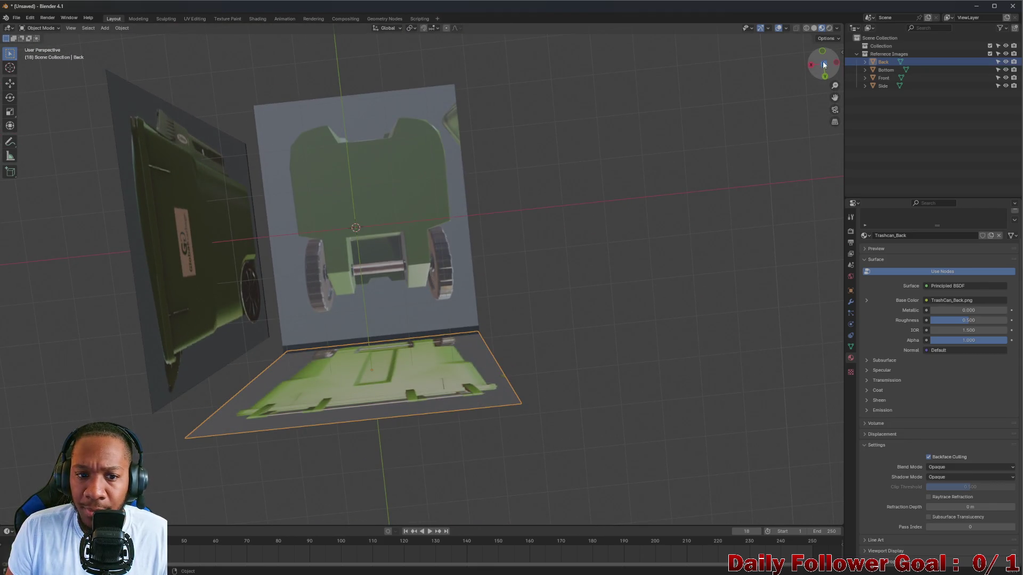
Step: Center the bottom reference image in Top Orthographic view, then hide the Back plane
{"action": "left_click", "coordinate": [823, 66]}
{"action": "left_click", "coordinate": [824, 64]}
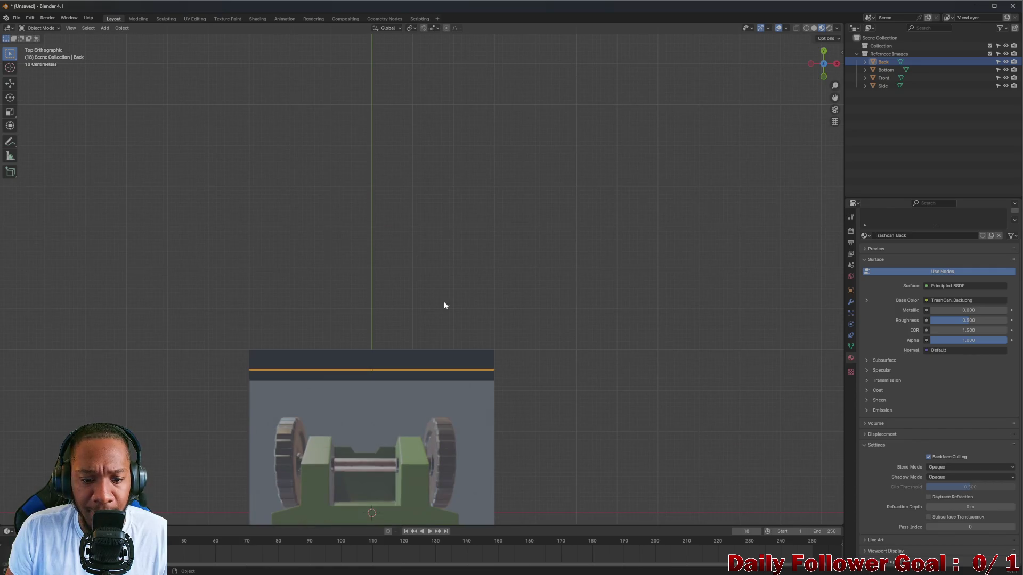
{"action": "middle_click_drag", "start_coordinate": [373, 344], "coordinate": [430, 128], "text": "shift"}
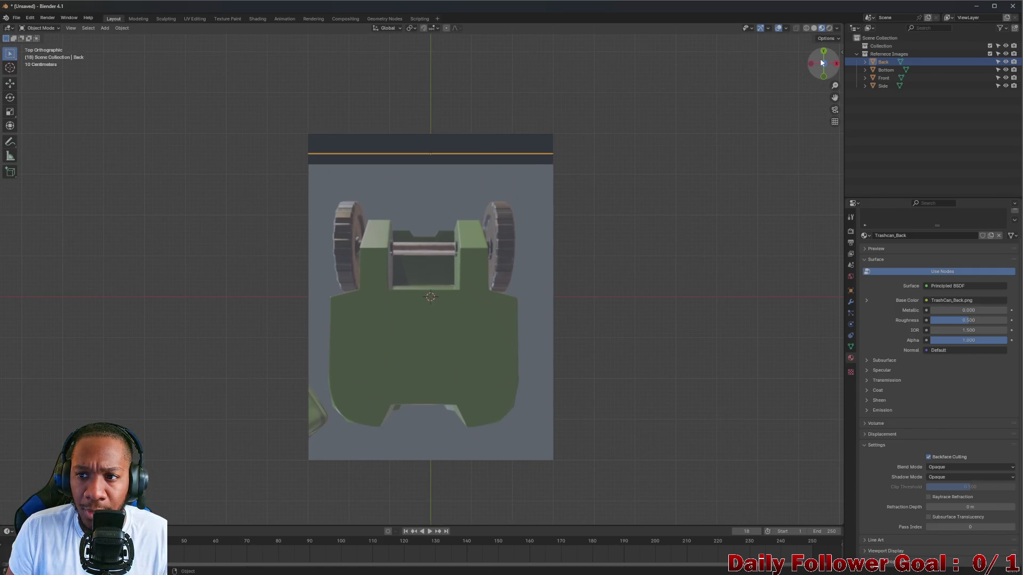
{"action": "mouse_move", "coordinate": [811, 64]}
{"action": "left_mouse_down"}
{"action": "mouse_move", "coordinate": [681, 258]}
{"action": "mouse_move", "coordinate": [525, 87]}
{"action": "mouse_move", "coordinate": [790, 88]}
{"action": "left_mouse_up"}
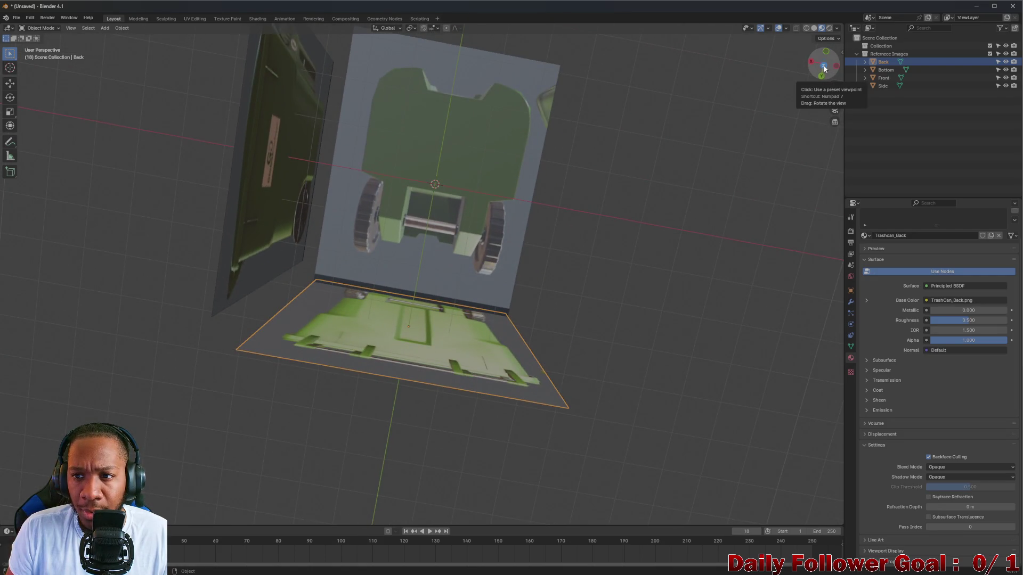
{"action": "left_click", "coordinate": [824, 66]}
{"action": "mouse_move", "coordinate": [436, 434]}
{"action": "middle_mouse_down", "text": "shift"}
{"action": "mouse_move", "coordinate": [435, 321]}
{"action": "mouse_move", "coordinate": [423, 288]}
{"action": "mouse_move", "coordinate": [570, 191]}
{"action": "middle_mouse_up", "text": "shift"}
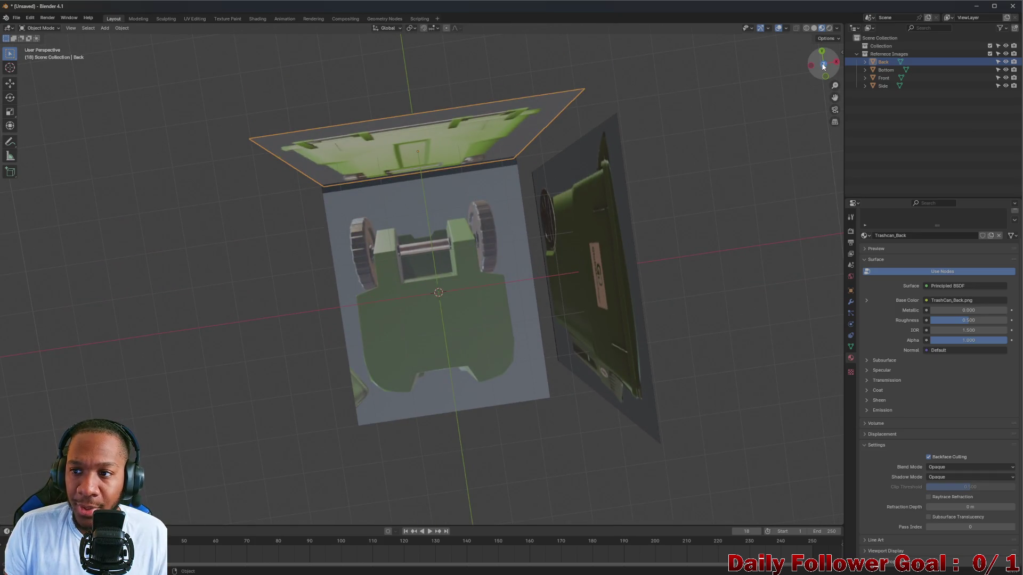
{"action": "left_click", "coordinate": [824, 63]}
{"action": "middle_click_drag", "start_coordinate": [580, 257], "coordinate": [598, 179], "text": "shift"}
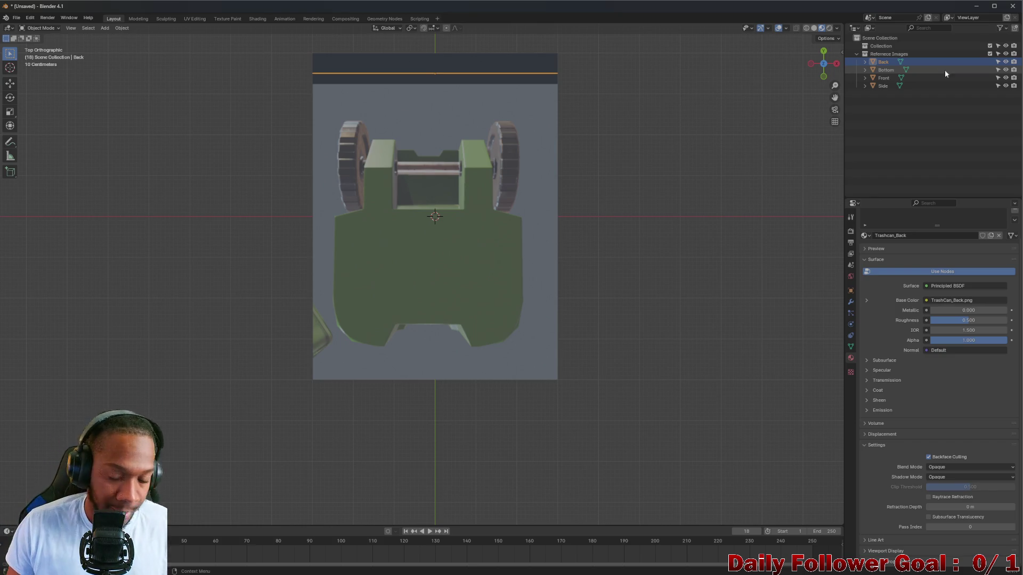
{"action": "left_click", "coordinate": [998, 62]}
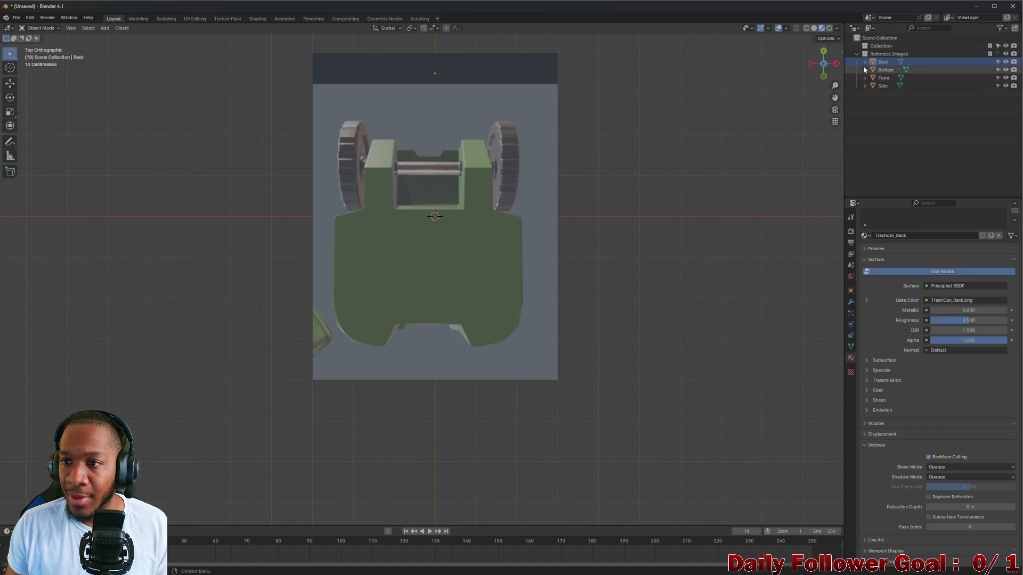
Step: Collapse the Reference Images collection, bring up the Ctrl+S save dialog, then dismiss it
{"action": "left_click", "coordinate": [857, 54]}
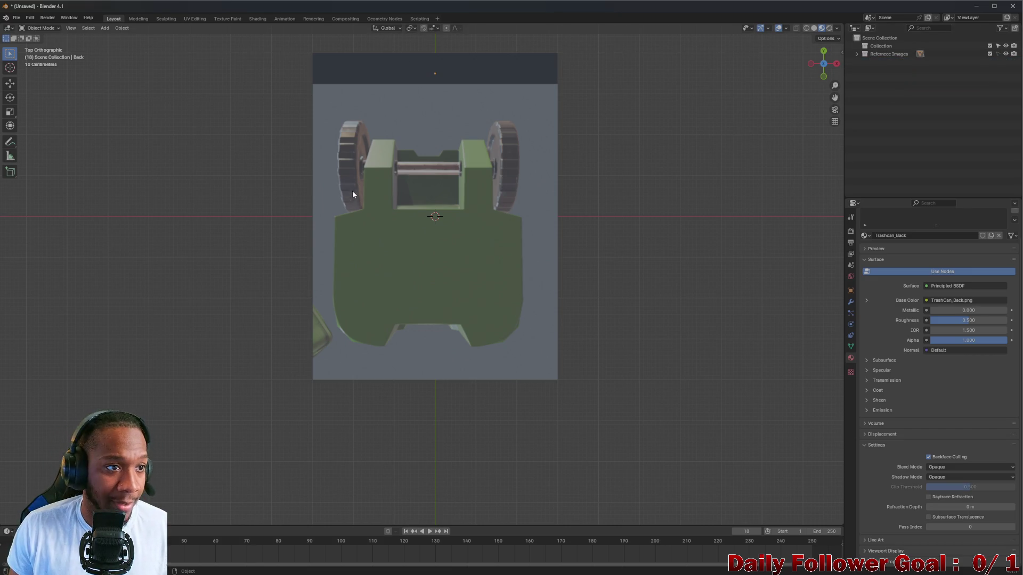
{"action": "key", "text": "ctrl+s"}
{"action": "mouse_move", "coordinate": [359, 110]}
{"action": "left_mouse_down"}
{"action": "mouse_move", "coordinate": [19, 96]}
{"action": "mouse_move", "coordinate": [61, 96]}
{"action": "left_mouse_up"}
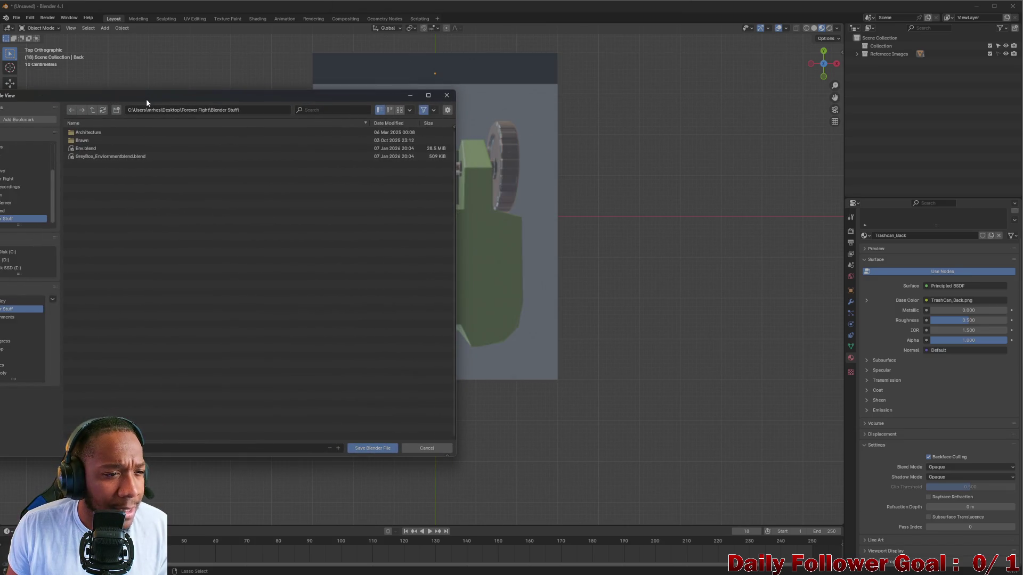
{"action": "key", "text": "Escape"}
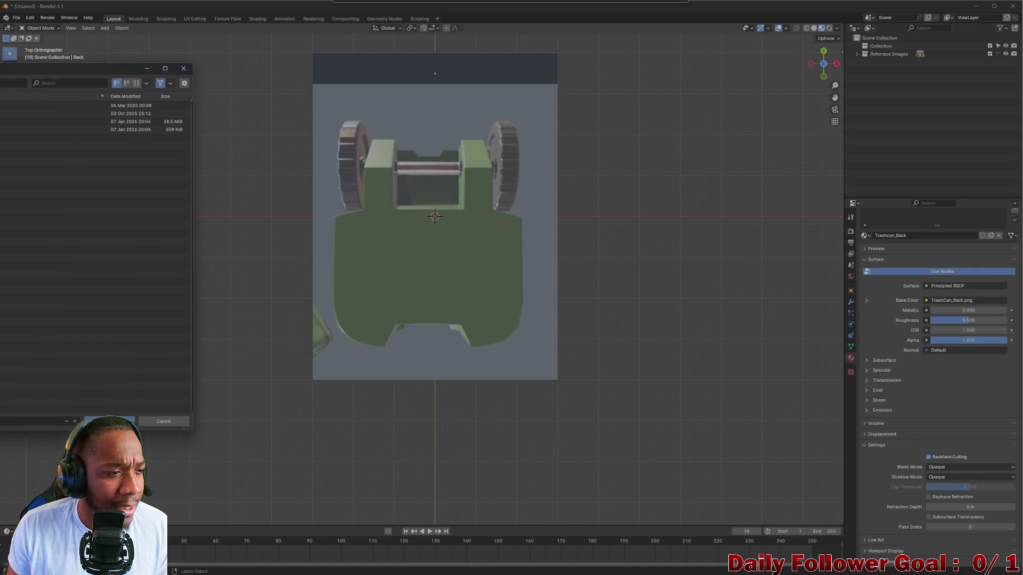